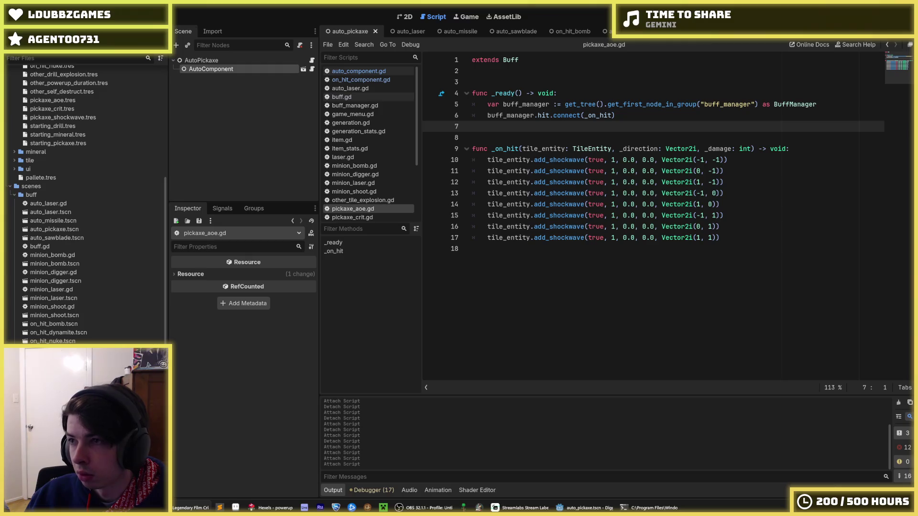
- Launch the Digger project in a debug window to test it
{"action": "left_click", "coordinate": [714, 117]}
{"action": "key", "text": "F5"}
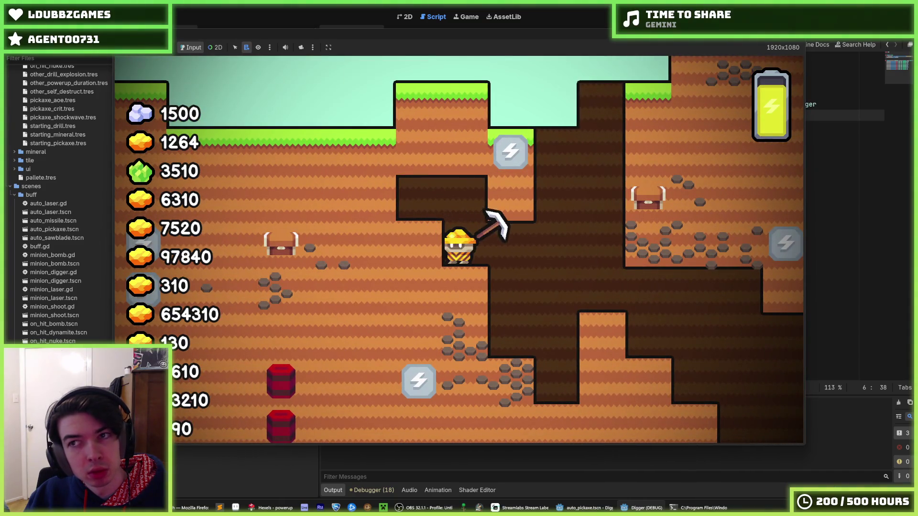
- Stop the running game and save the current scene
{"action": "key", "text": "F8"}
{"action": "key", "text": "Down"}
{"action": "key", "text": "ctrl+s"}
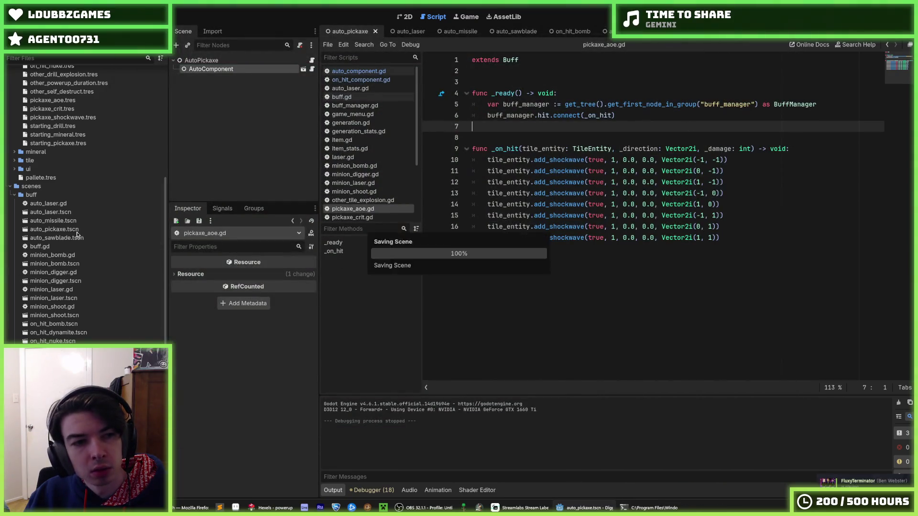
- Set the Damage of starting_pickaxe.tres to 1 and save it
{"action": "scroll", "coordinate": [74, 232], "scroll_direction": "up", "scroll_amount": 10}
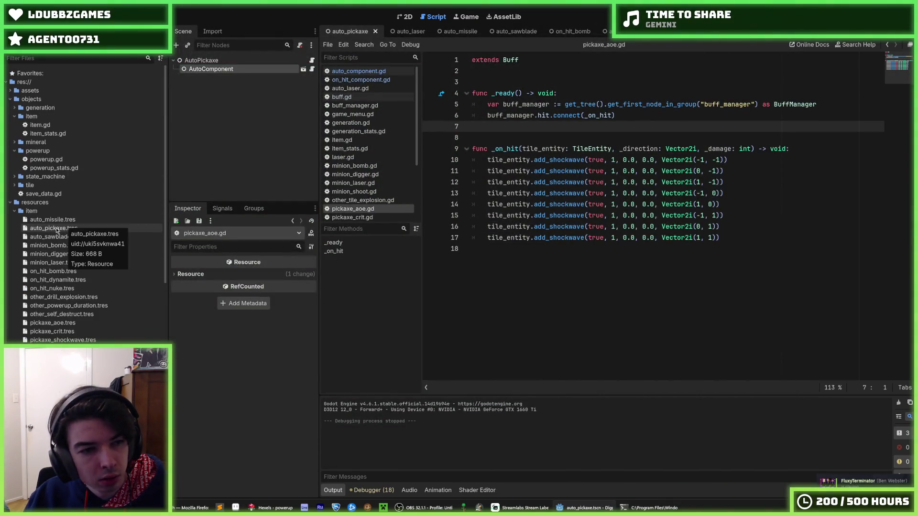
{"action": "scroll", "coordinate": [65, 226], "scroll_direction": "down", "scroll_amount": 5}
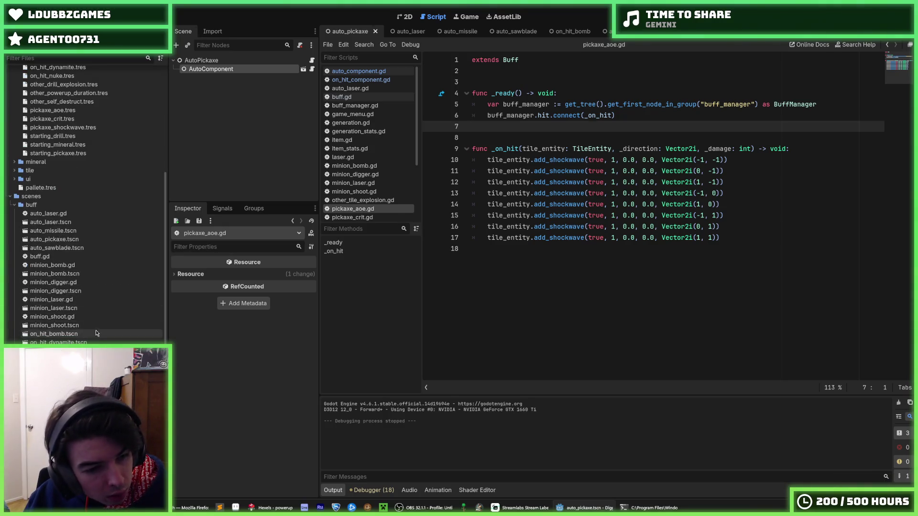
{"action": "scroll", "coordinate": [96, 330], "scroll_direction": "down", "scroll_amount": 3}
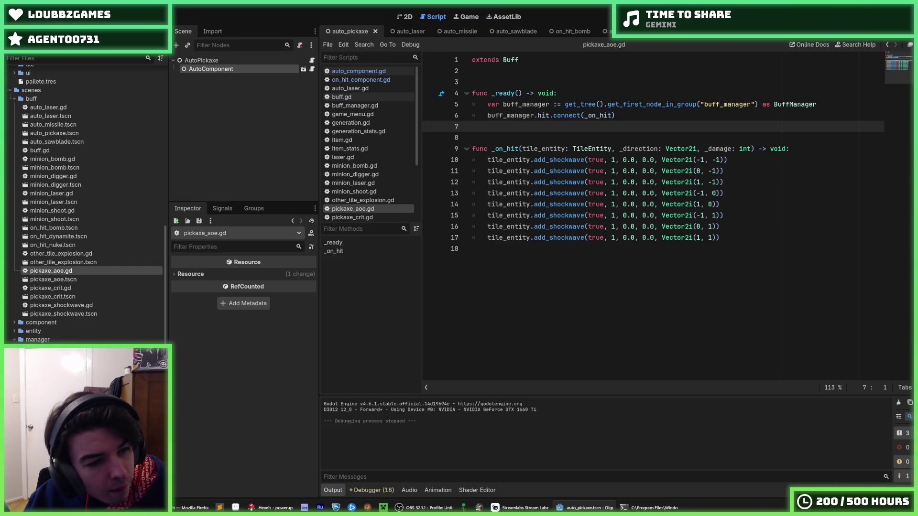
{"action": "scroll", "coordinate": [51, 274], "scroll_direction": "up", "scroll_amount": 9}
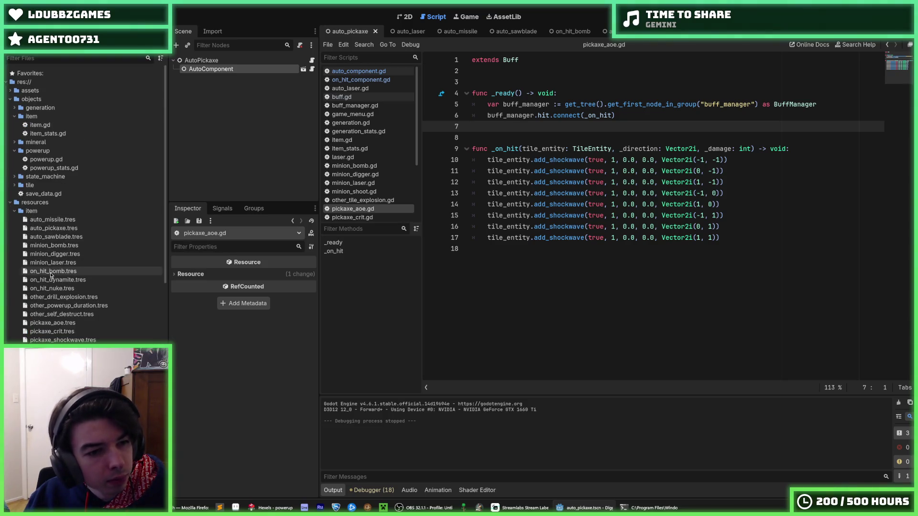
{"action": "left_click", "coordinate": [62, 349]}
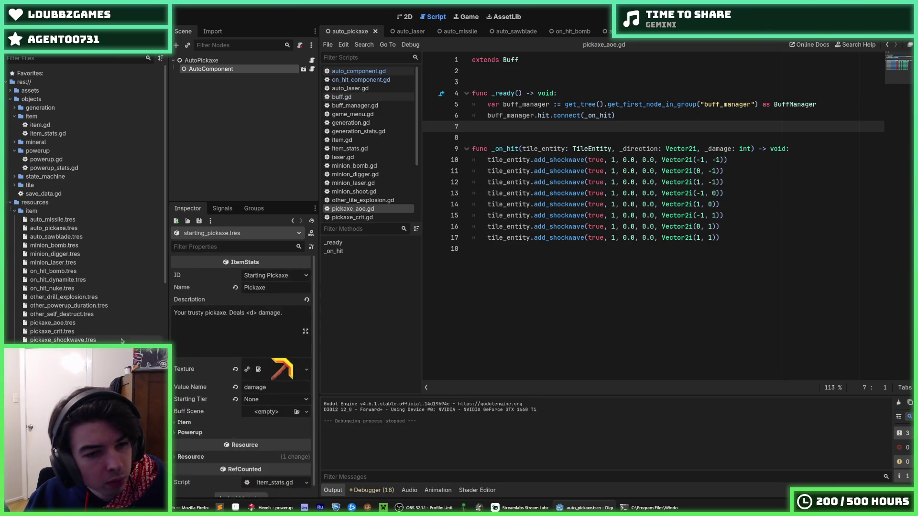
{"action": "scroll", "coordinate": [193, 420], "scroll_direction": "down", "scroll_amount": 1}
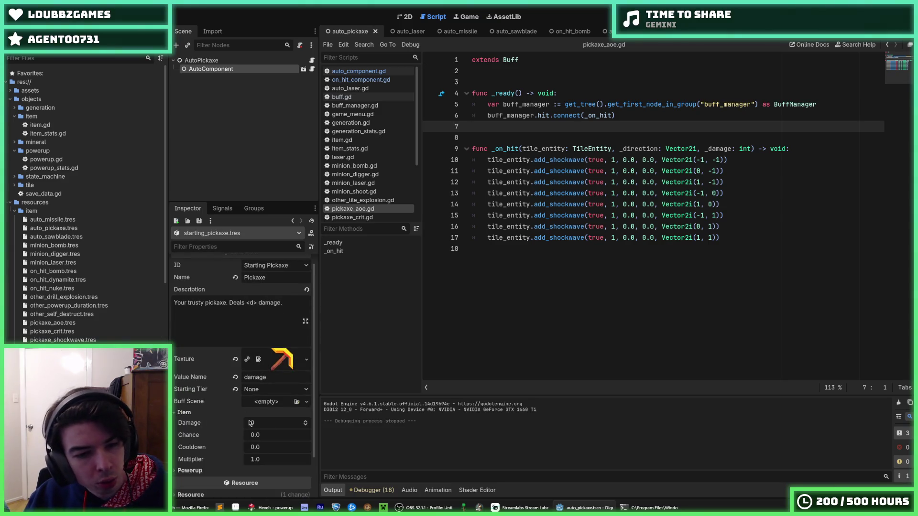
{"action": "left_click", "coordinate": [280, 423]}
{"action": "type", "text": "1"}
{"action": "key", "text": "Return"}
{"action": "key", "text": "ctrl+s"}
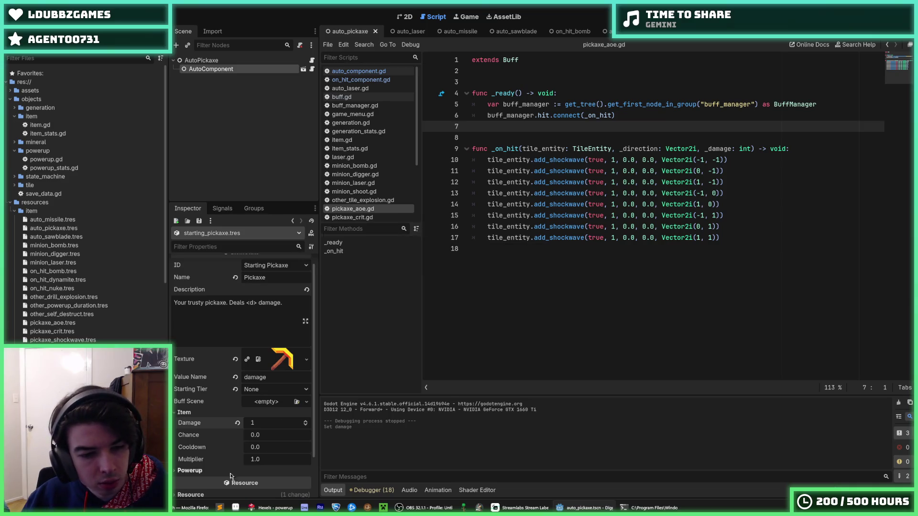
- Cut the AutoComponent node from the scene and run the game again
{"action": "scroll", "coordinate": [196, 366], "scroll_direction": "down", "scroll_amount": 2}
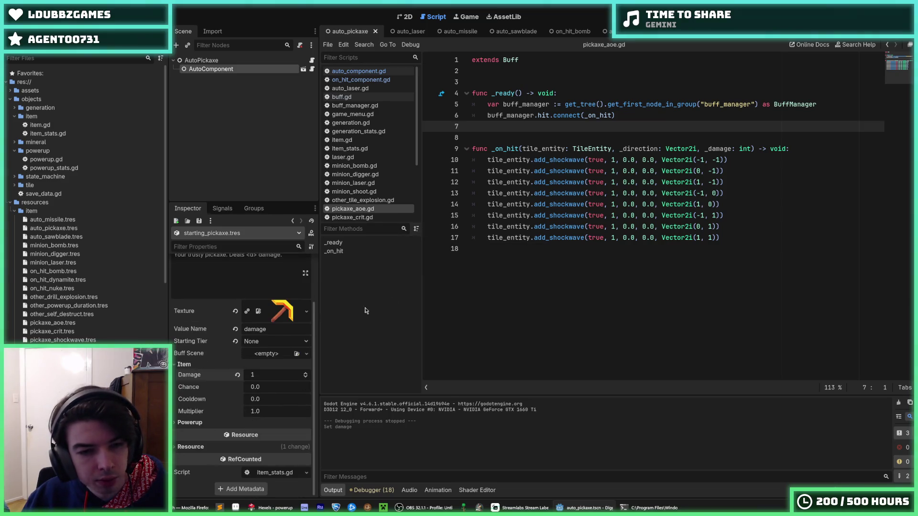
{"action": "key", "text": "ctrl+x"}
{"action": "key", "text": "F5"}
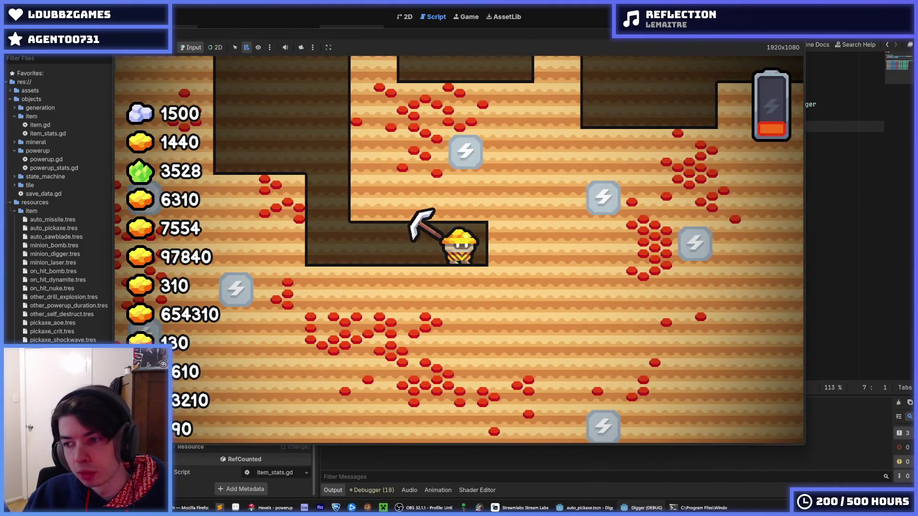
{"action": "key", "text": "F8"}
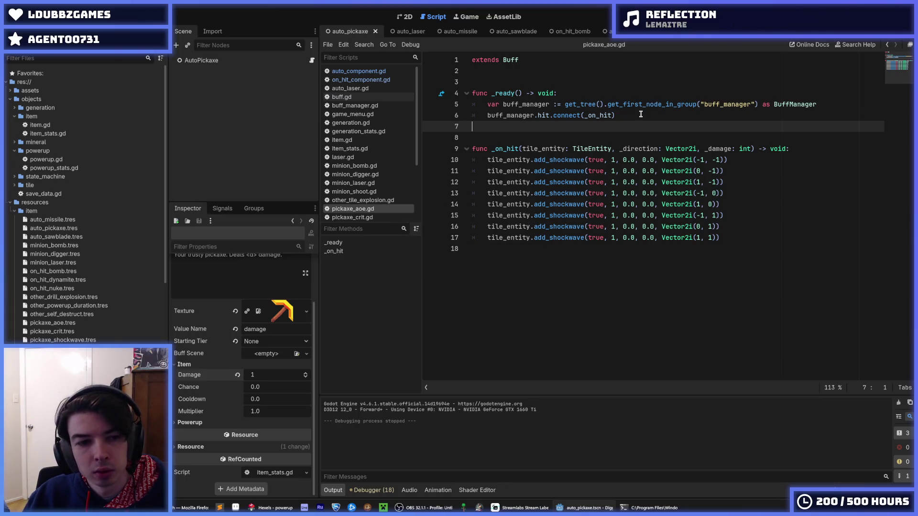
- Close all the open scripts, starting from tile.gd
{"action": "left_click", "coordinate": [640, 114]}
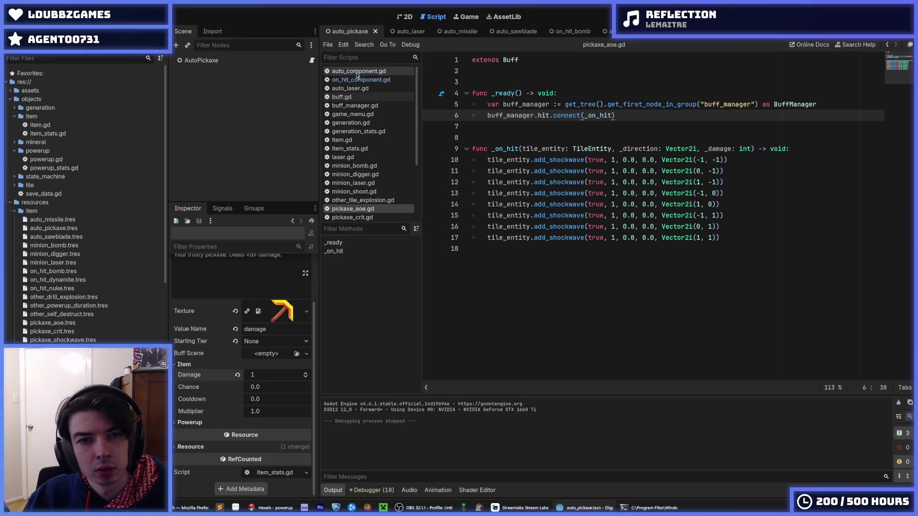
{"action": "scroll", "coordinate": [356, 75], "scroll_direction": "down", "scroll_amount": 3}
{"action": "scroll", "coordinate": [356, 75], "scroll_direction": "down", "scroll_amount": 5}
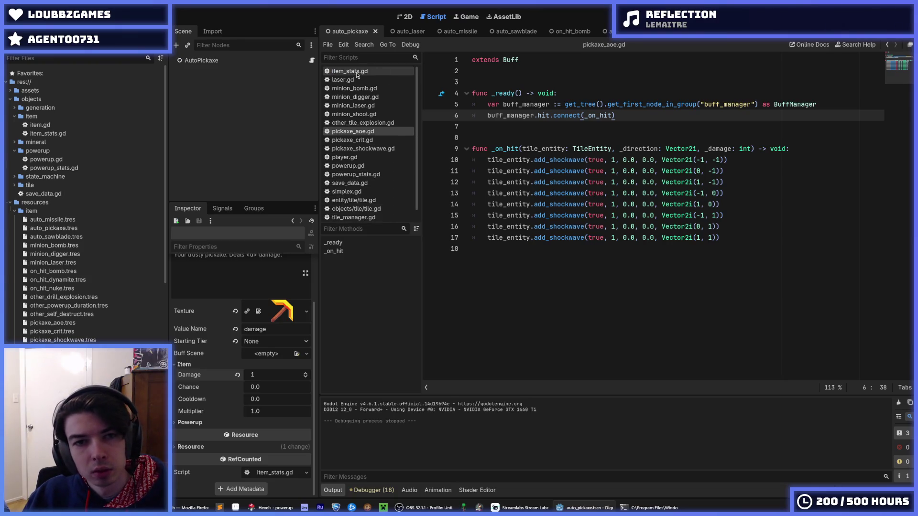
{"action": "key", "text": "alt+Left"}
{"action": "key", "text": "alt+Left"}
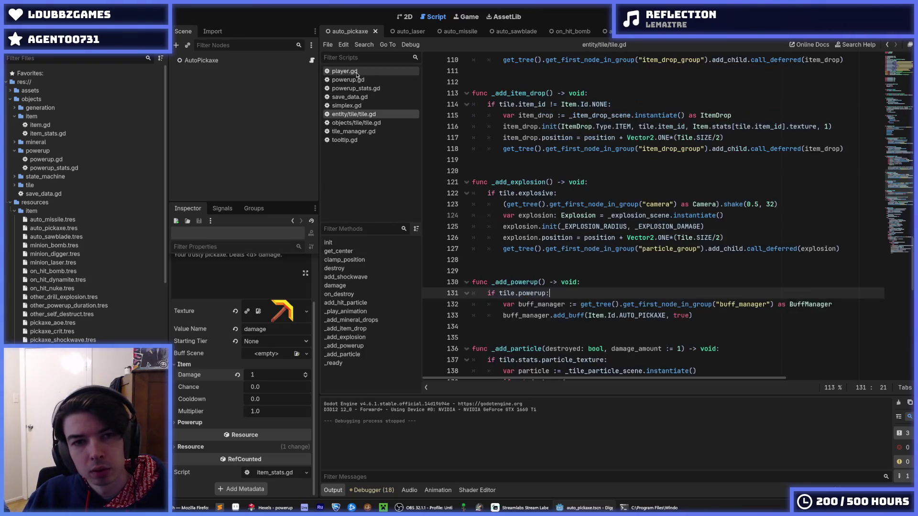
{"action": "key", "text": "ctrl+w"}
{"action": "key", "text": "ctrl+w"}
{"action": "key", "text": "ctrl+w"}
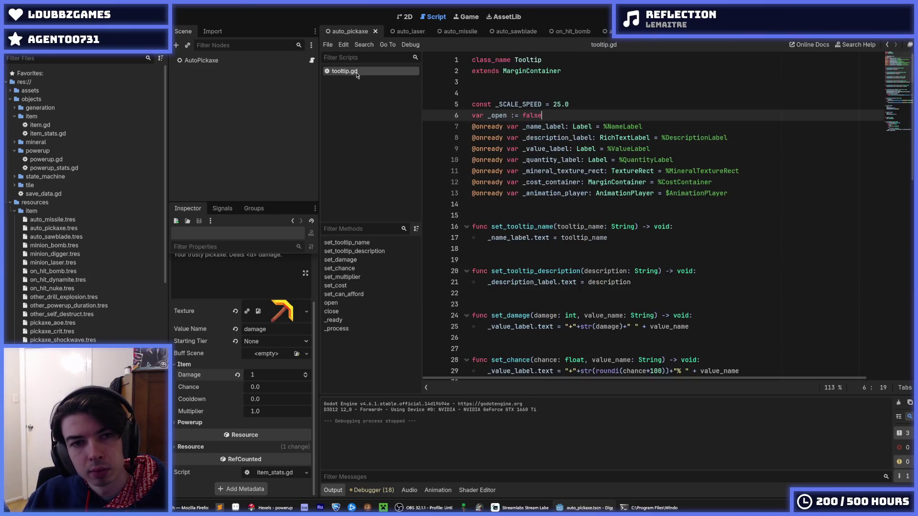
{"action": "key", "text": "ctrl+s"}
- Open buff.gd from FileSystem in the script editor
{"action": "scroll", "coordinate": [91, 249], "scroll_direction": "down", "scroll_amount": 10}
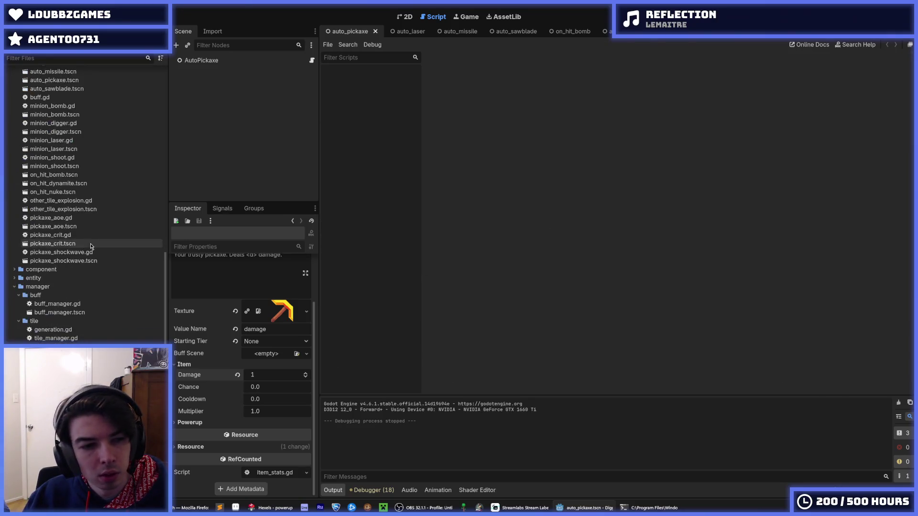
{"action": "scroll", "coordinate": [91, 257], "scroll_direction": "up", "scroll_amount": 10}
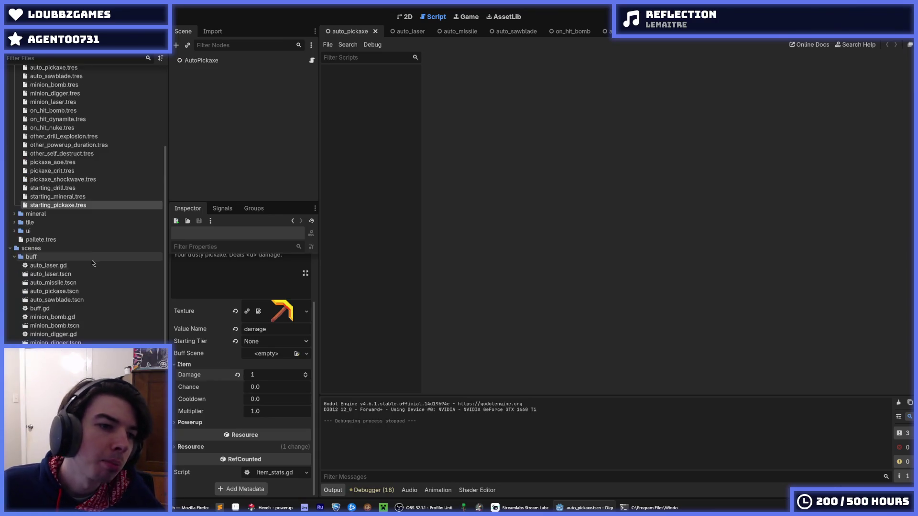
{"action": "double_click", "coordinate": [63, 310]}
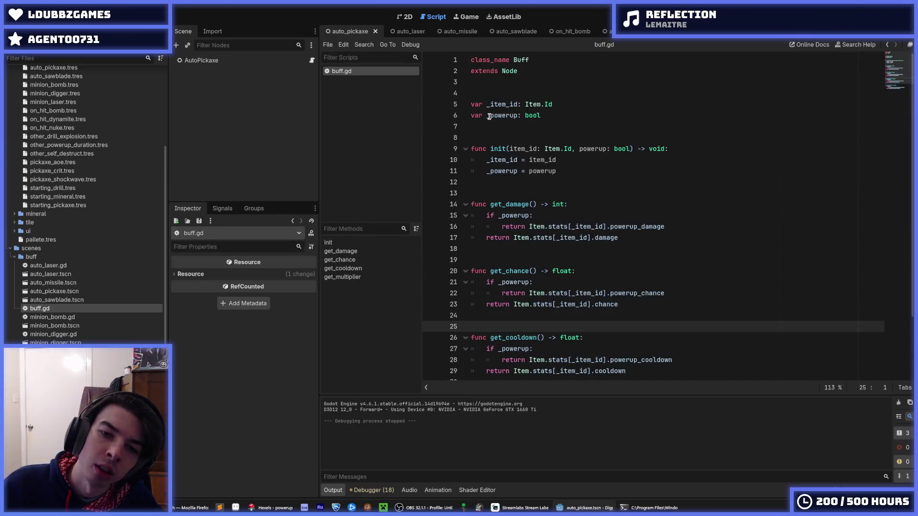
{"action": "left_click", "coordinate": [586, 162]}
{"action": "left_click", "coordinate": [579, 168]}
{"action": "left_click", "coordinate": [571, 163]}
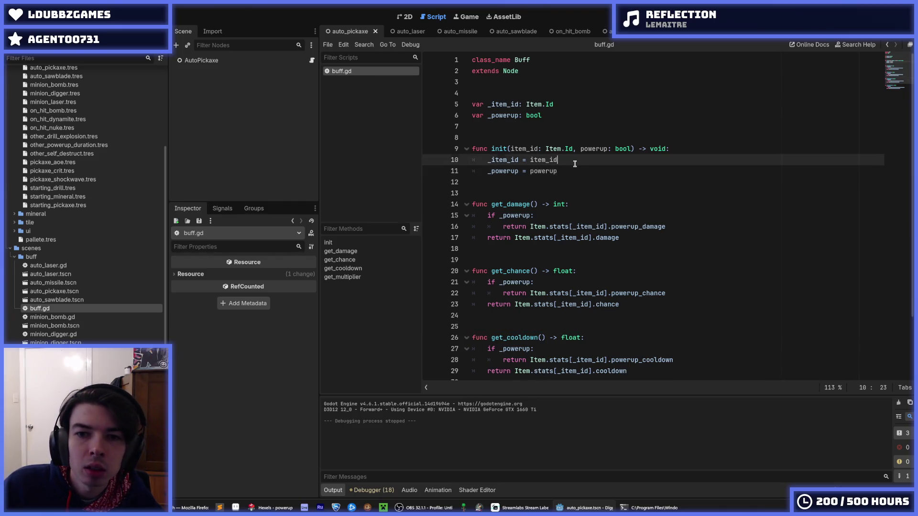
{"action": "left_click", "coordinate": [566, 168]}
{"action": "left_click", "coordinate": [569, 161]}
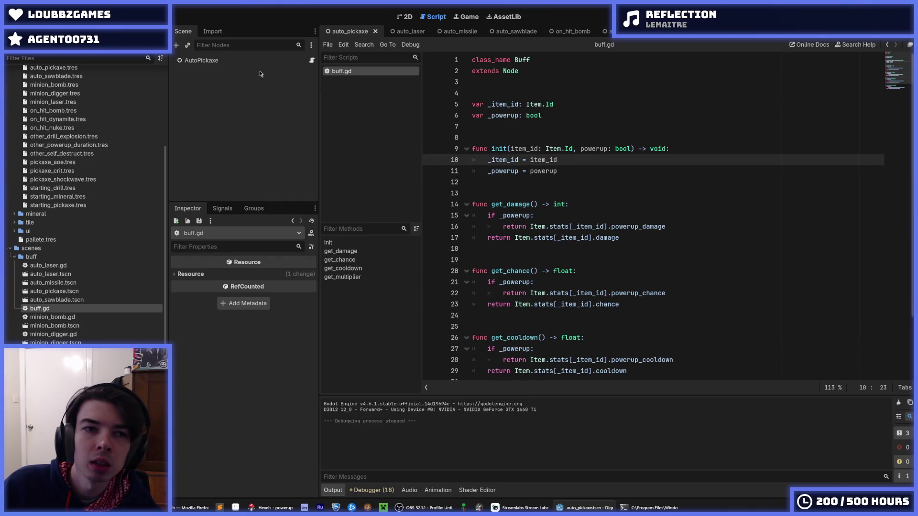
- Add a new line below buff.gd's init function and begin typing 'func'
{"action": "left_click", "coordinate": [216, 61]}
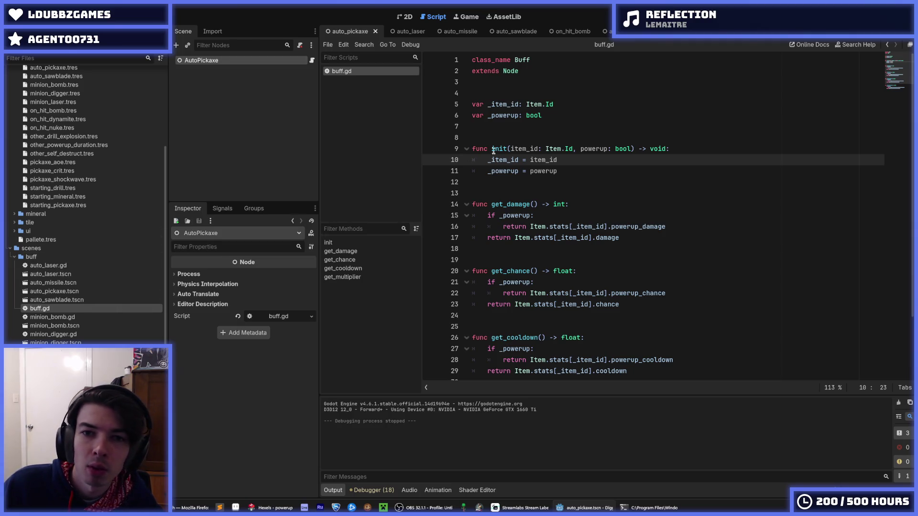
{"action": "left_click", "coordinate": [563, 117]}
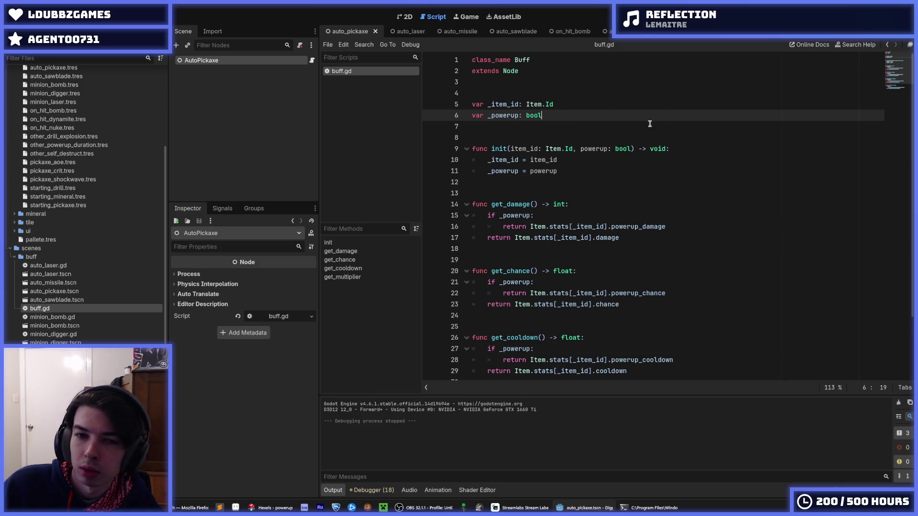
{"action": "left_click", "coordinate": [607, 169]}
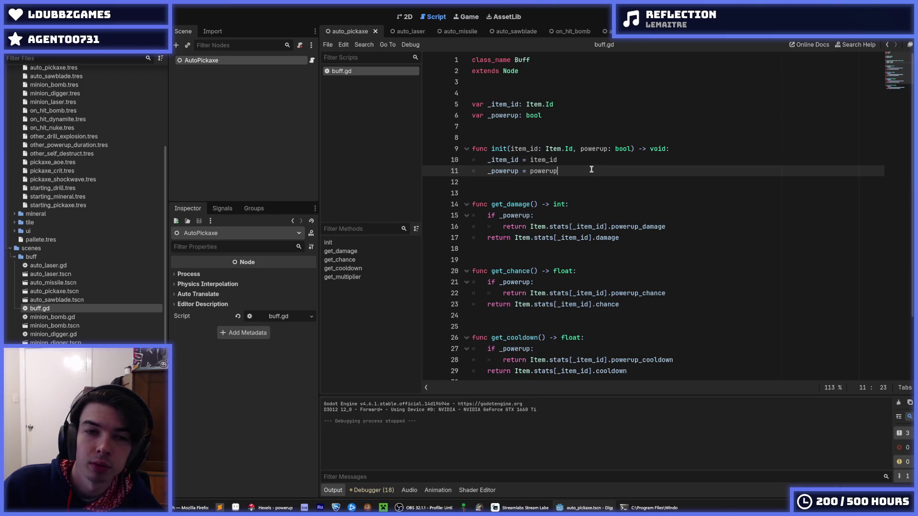
{"action": "left_click", "coordinate": [577, 162]}
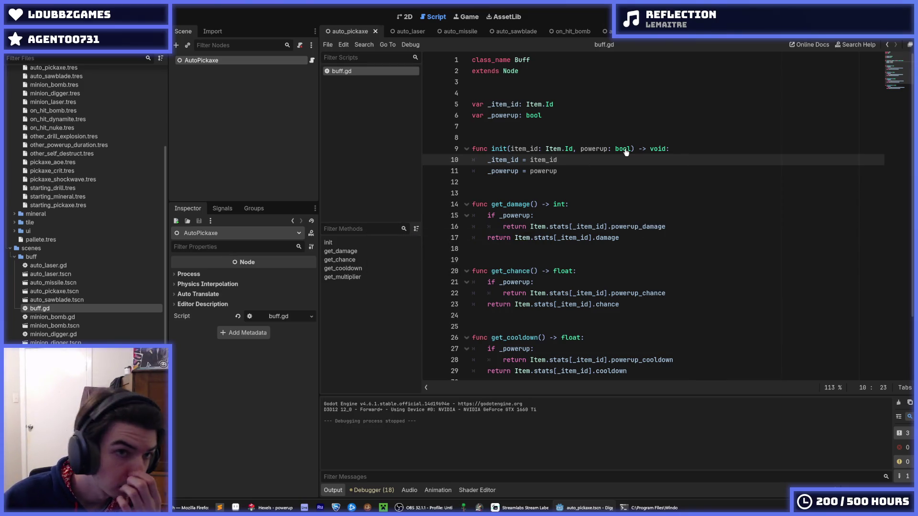
{"action": "key", "text": "Up"}
{"action": "key", "text": "Up"}
{"action": "key", "text": "Up"}
{"action": "key", "text": "Up"}
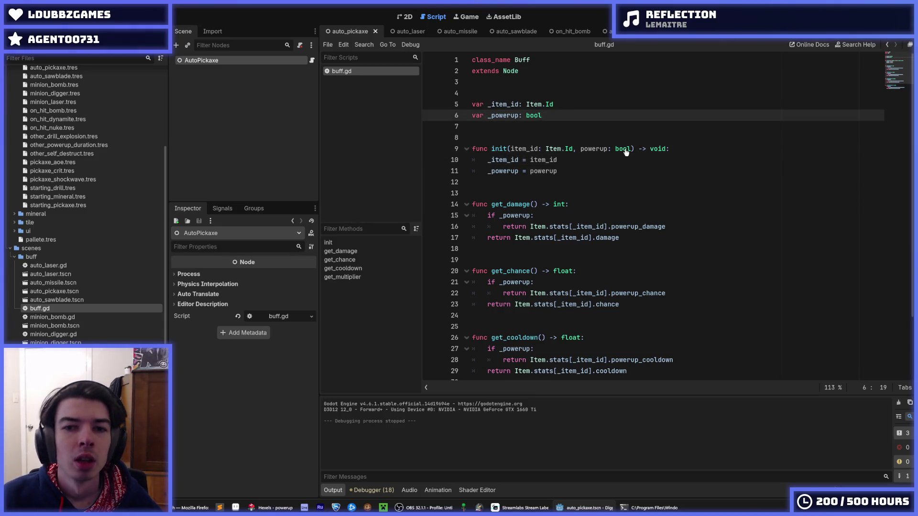
{"action": "key", "text": "Down"}
{"action": "key", "text": "Down"}
{"action": "key", "text": "Down"}
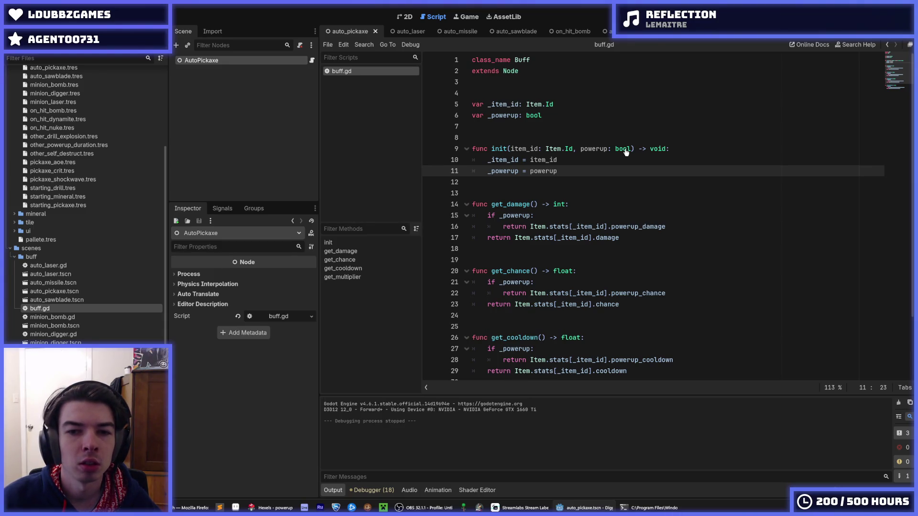
{"action": "key", "text": "Return"}
{"action": "key", "text": "Return"}
{"action": "key", "text": "Return"}
{"action": "type", "text": "func _"}
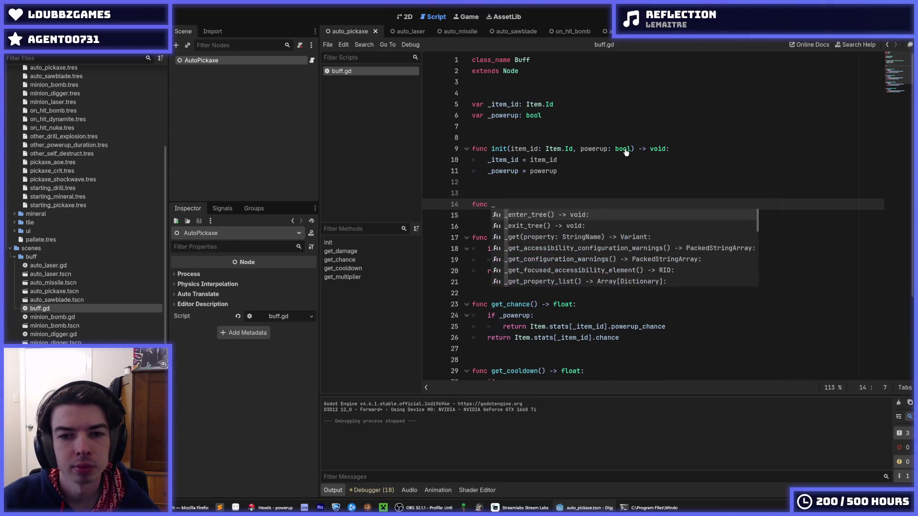
- Write the 'func _ready() -> void:' header with an 'if _powerup' block
{"action": "type", "text": "ready"}
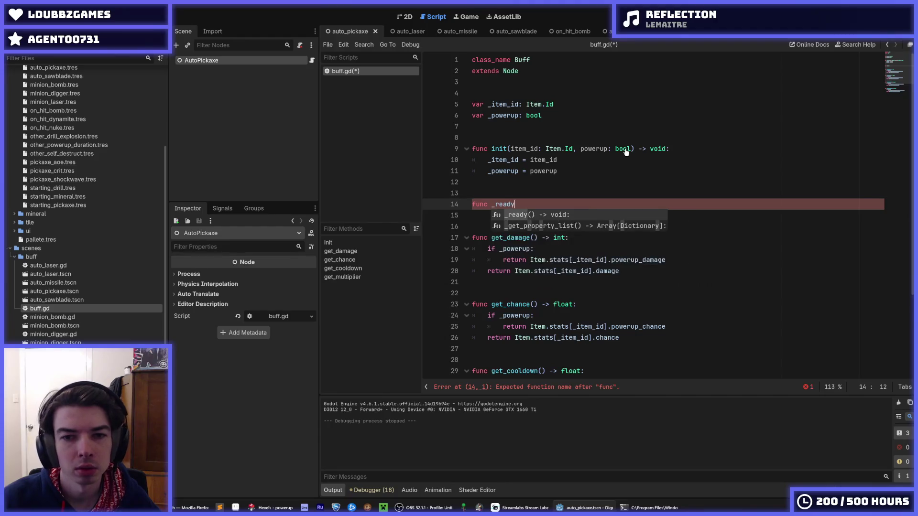
{"action": "type", "text": "() -> void:"}
{"action": "key", "text": "Return"}
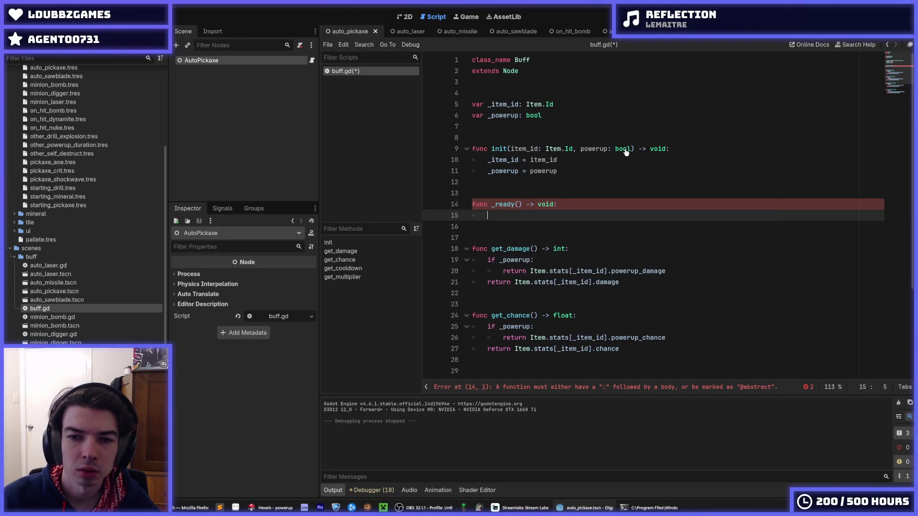
{"action": "type", "text": "if _powerup:"}
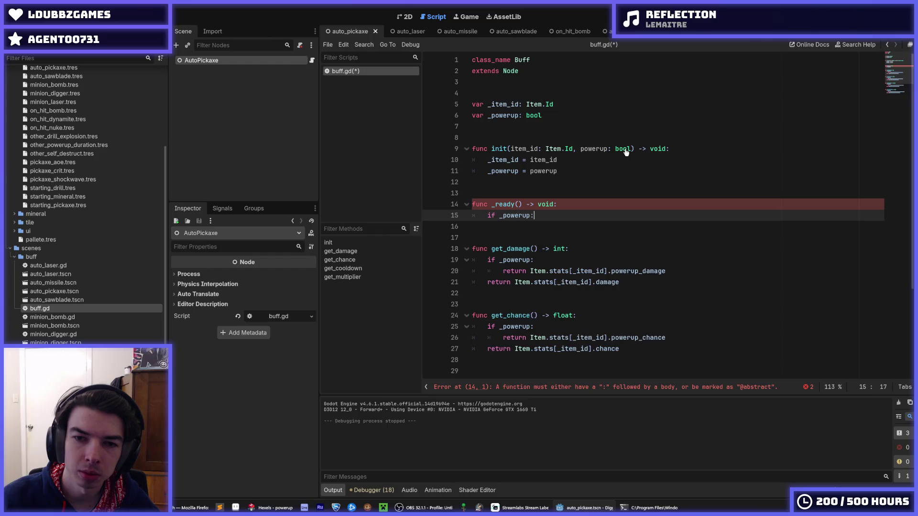
{"action": "key", "text": "Return"}
{"action": "type", "text": "T"}
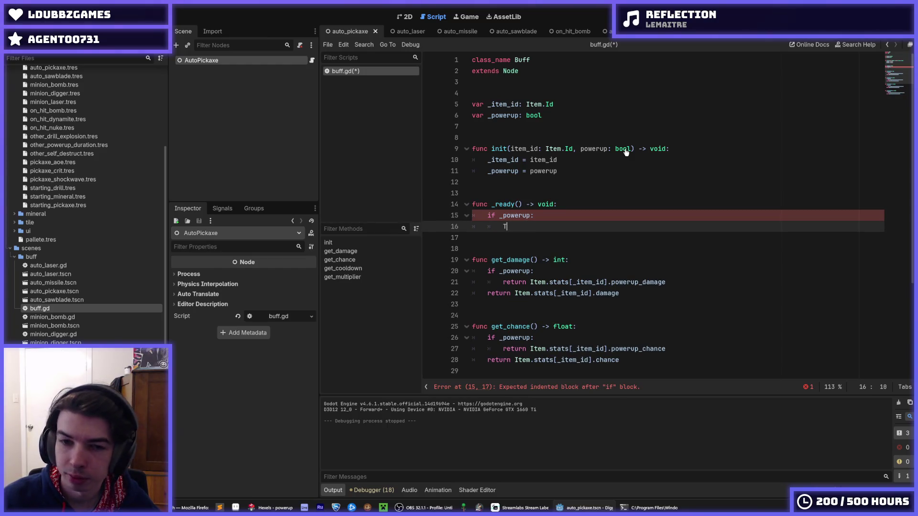
- Add a Timer.new() call inside the if block
{"action": "key", "text": "BackSpace"}
{"action": "type", "text": "tim"}
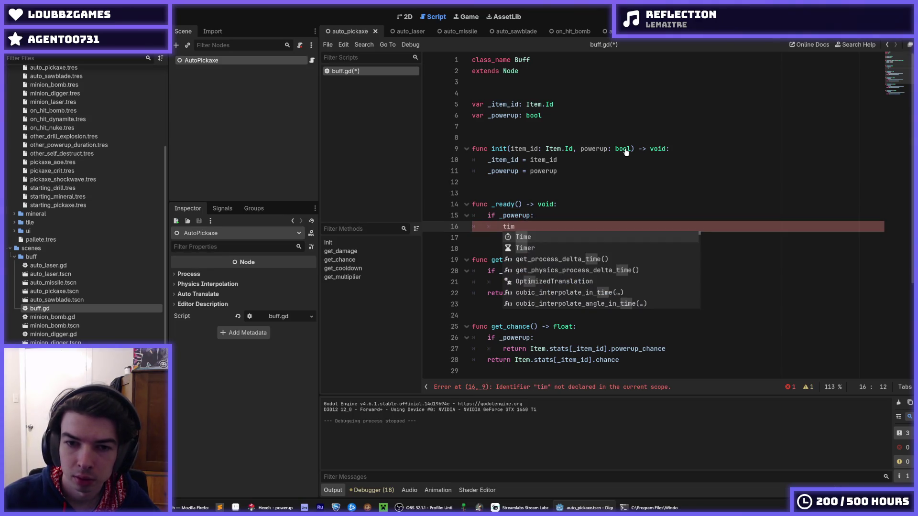
{"action": "key", "text": "BackSpace"}
{"action": "key", "text": "BackSpace"}
{"action": "key", "text": "BackSpace"}
{"action": "type", "text": "_timer"}
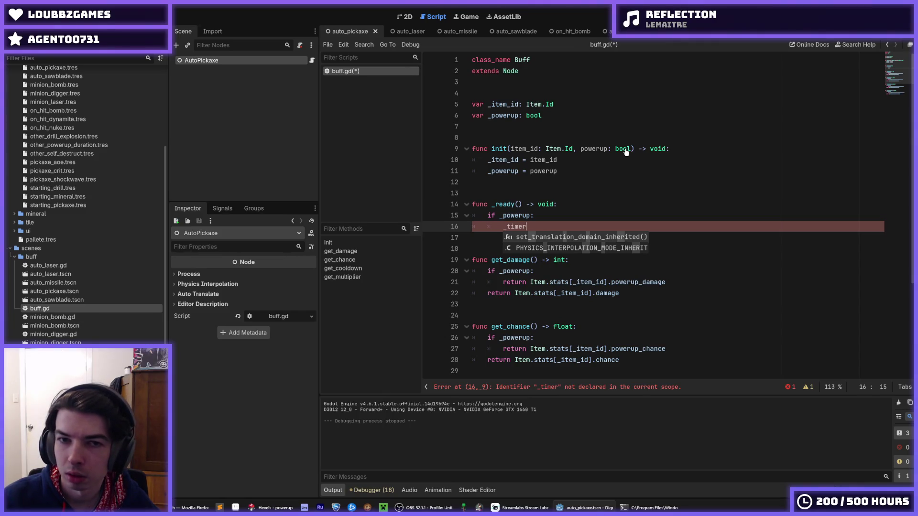
{"action": "key", "text": "BackSpace"}
{"action": "key", "text": "BackSpace"}
{"action": "key", "text": "BackSpace"}
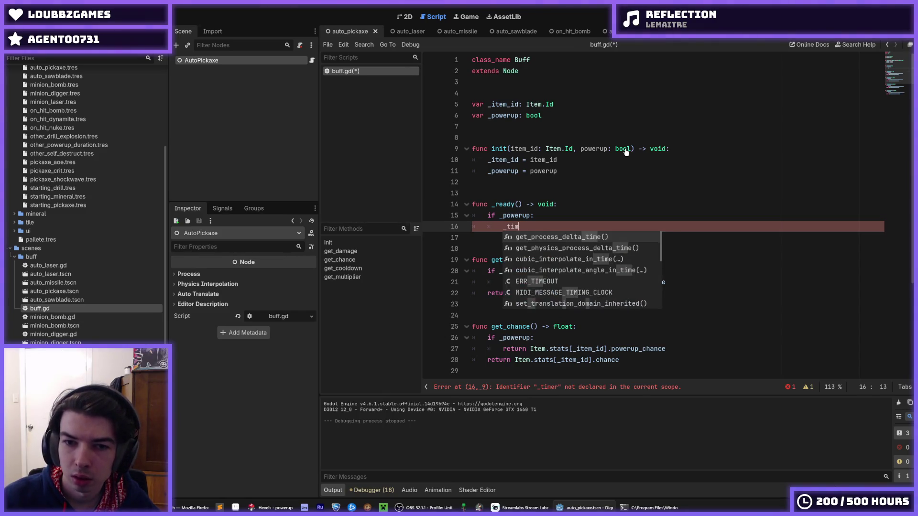
{"action": "type", "text": "Timer.new("}
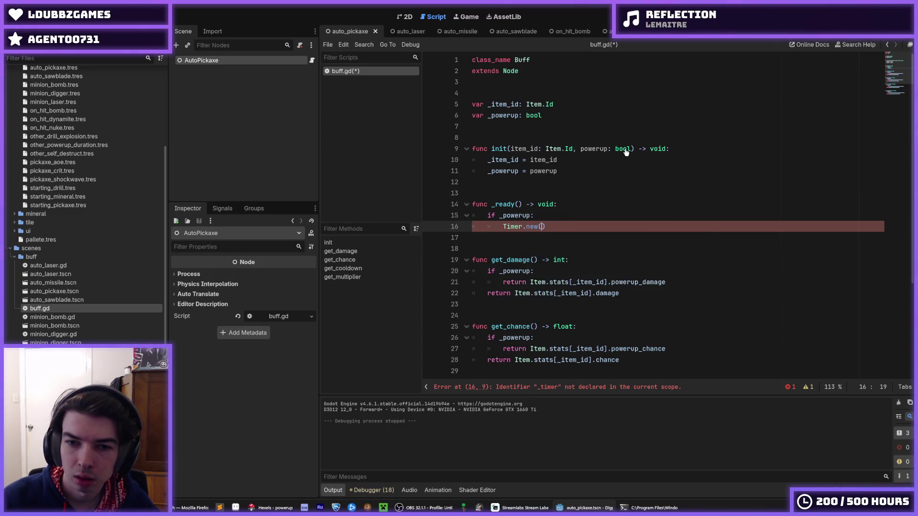
{"action": "key", "text": "Return"}
{"action": "key", "text": "Home"}
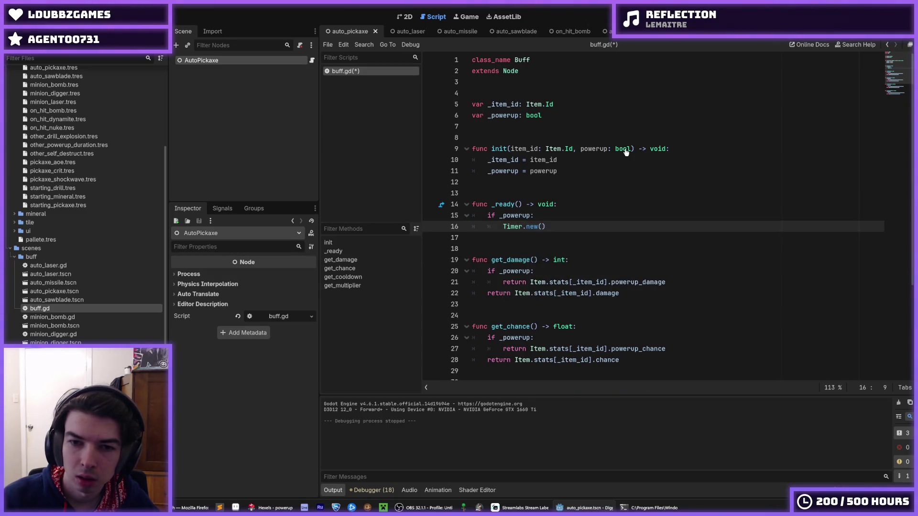
{"action": "key", "text": "End"}
{"action": "key", "text": "Left"}
{"action": "key", "text": "End"}
{"action": "key", "text": "Return"}
- Set timer.wait_time = 10.0, save, and store Timer.new() in 'var timer :='
{"action": "type", "text": "time"}
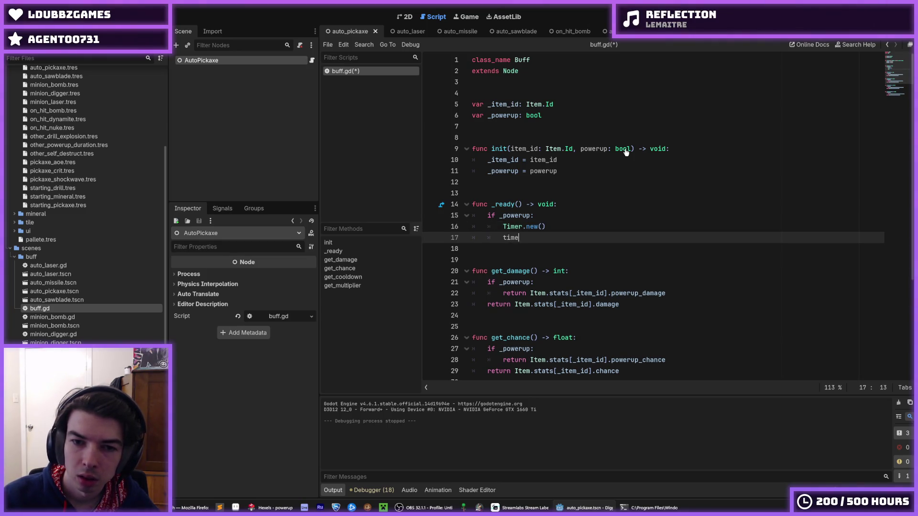
{"action": "type", "text": "r.wait_time "}
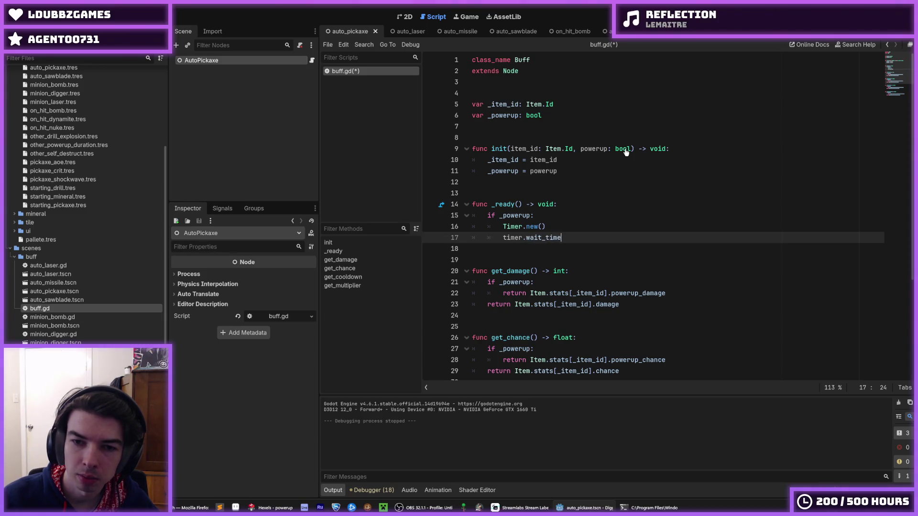
{"action": "type", "text": "= 0"}
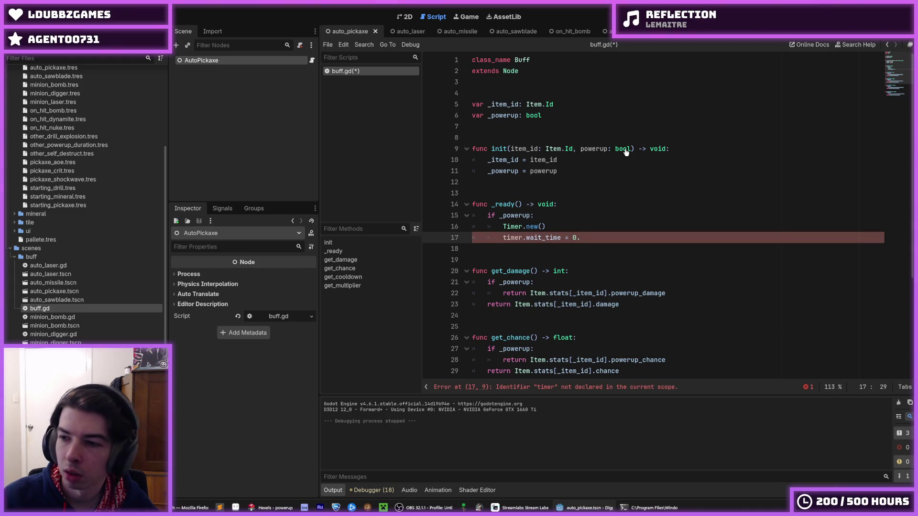
{"action": "key", "text": "BackSpace"}
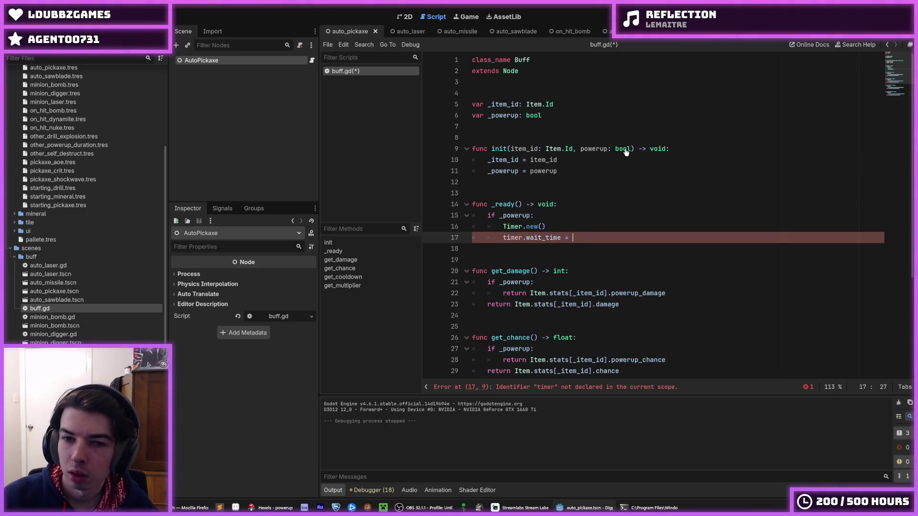
{"action": "type", "text": "10.0"}
{"action": "key", "text": "ctrl+s"}
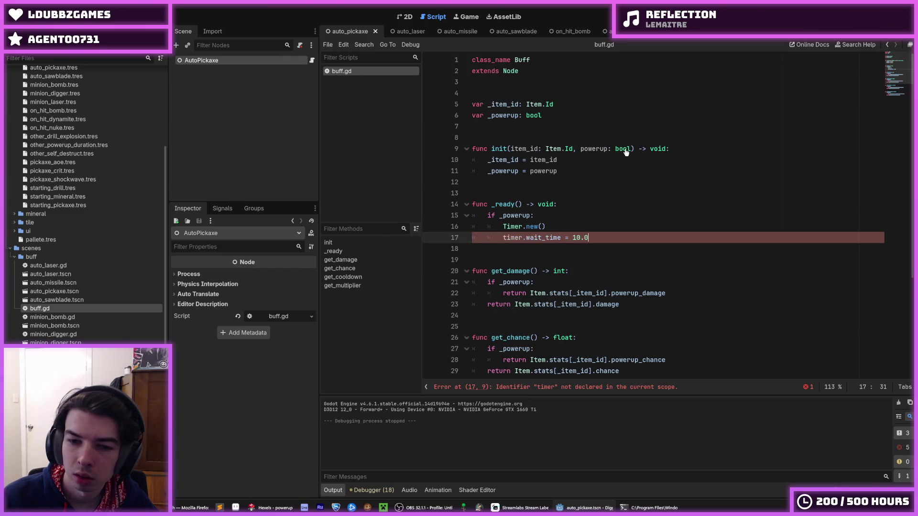
{"action": "key", "text": "Up"}
{"action": "key", "text": "Home"}
{"action": "type", "text": "var time"}
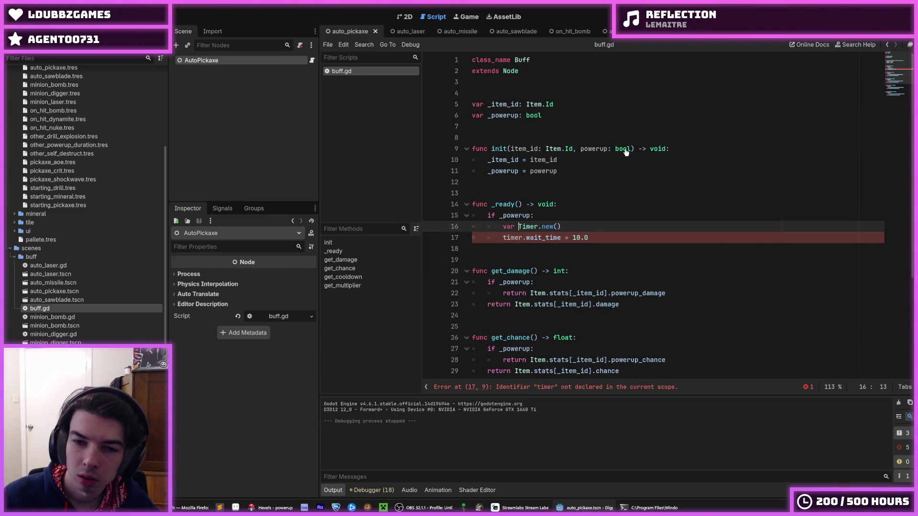
{"action": "type", "text": "r :="}
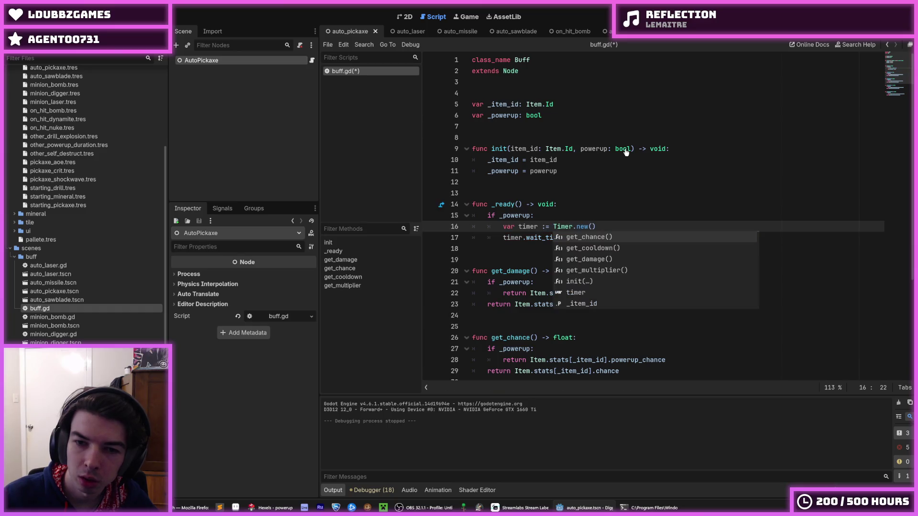
- Add a timer.start() call below the wait_time line
{"action": "key", "text": "Down"}
{"action": "key", "text": "End"}
{"action": "key", "text": "Return"}
{"action": "type", "text": "tu"}
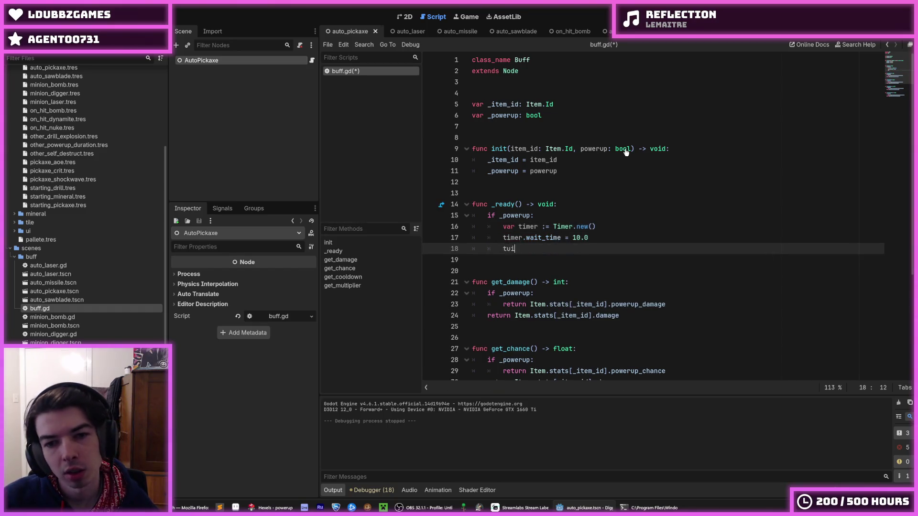
{"action": "key", "text": "BackSpace"}
{"action": "type", "text": "imer.start"}
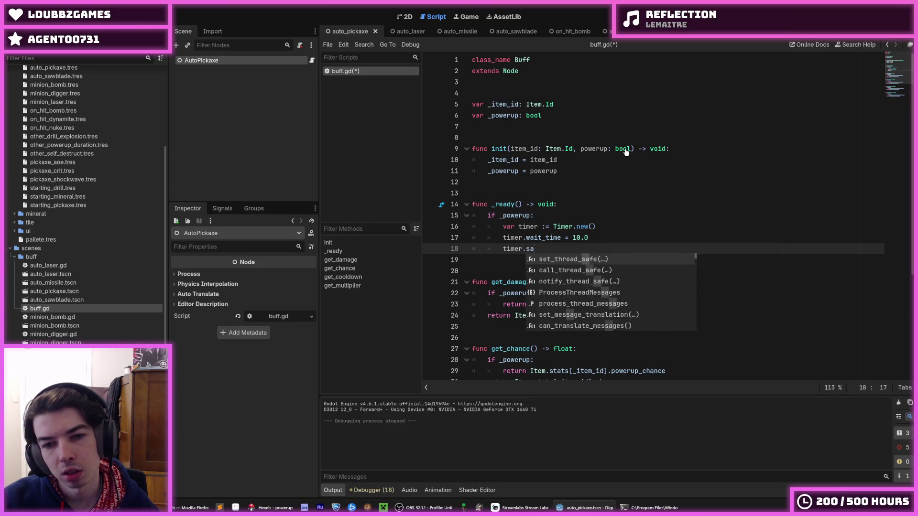
{"action": "key", "text": "Return"}
{"action": "key", "text": "Return"}
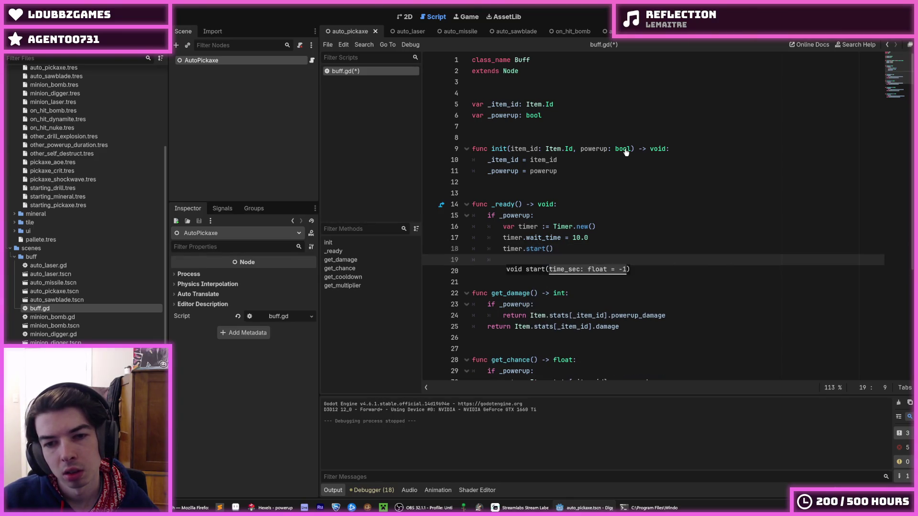
- Move the 10.0 value into the call as timer.start(10.0)
{"action": "key", "text": "Up"}
{"action": "key", "text": "Up"}
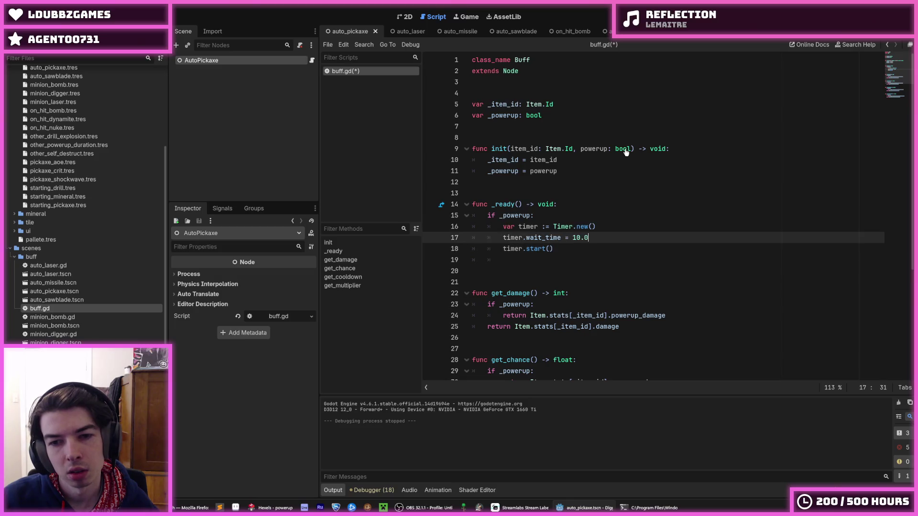
{"action": "key", "text": "End"}
{"action": "key", "text": "shift+Left"}
{"action": "key", "text": "shift+Left"}
{"action": "key", "text": "shift+Left"}
{"action": "key", "text": "shift+Left"}
{"action": "key", "text": "ctrl+x"}
{"action": "key", "text": "Down"}
{"action": "key", "text": "Left"}
{"action": "key", "text": "ctrl+v"}
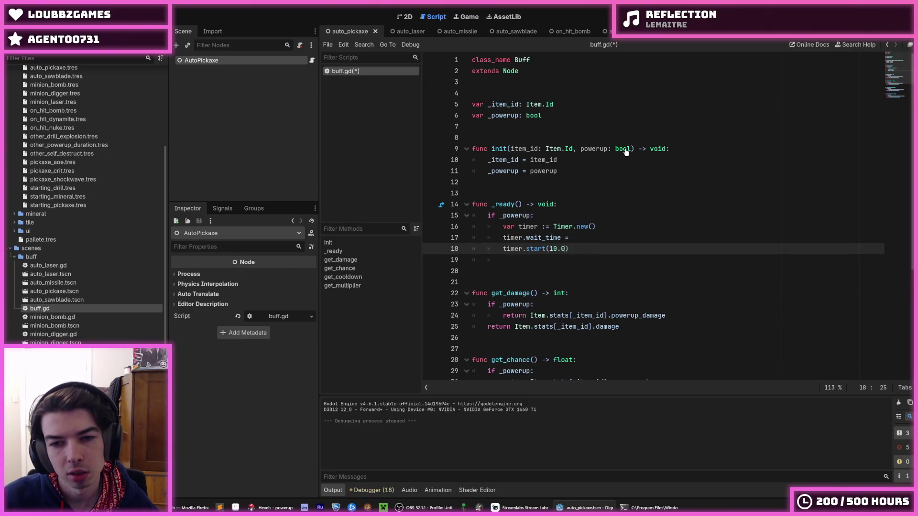
- Delete the leftover wait_time line from _ready
{"action": "key", "text": "Up"}
{"action": "key", "text": "shift+Home"}
{"action": "key", "text": "BackSpace"}
{"action": "key", "text": "ctrl+shift+k"}
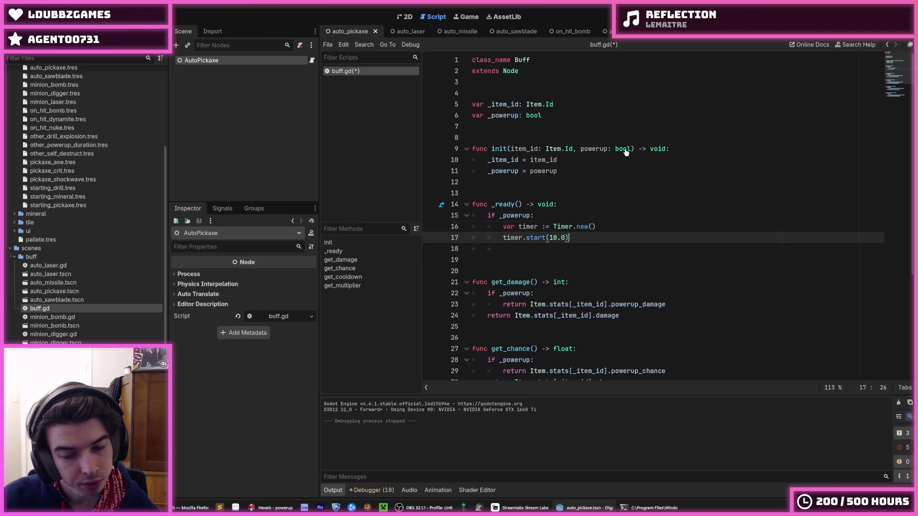
{"action": "key", "text": "Down"}
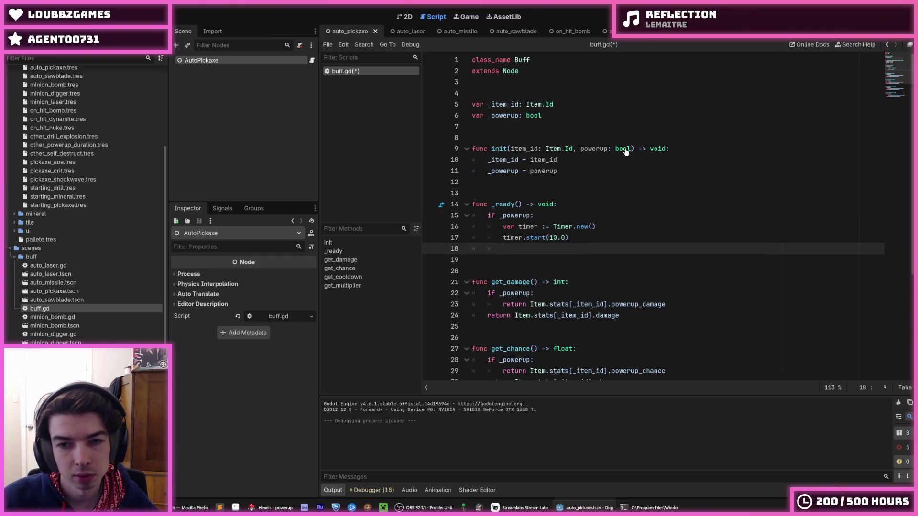
{"action": "key", "text": "Up"}
{"action": "key", "text": "Up"}
{"action": "key", "text": "Up"}
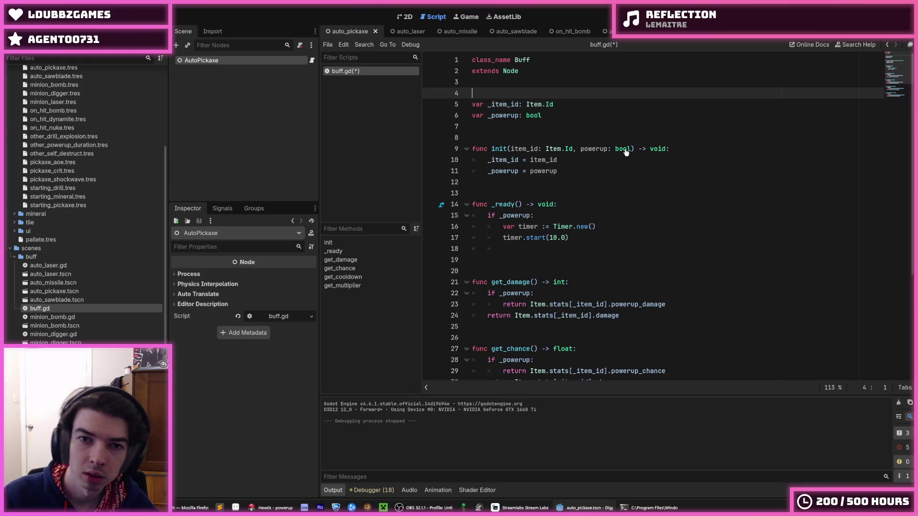
- Declare const POWERUP_DURATION = 10.0, use it in timer.start(), and save
{"action": "key", "text": "Return"}
{"action": "type", "text": "const "}
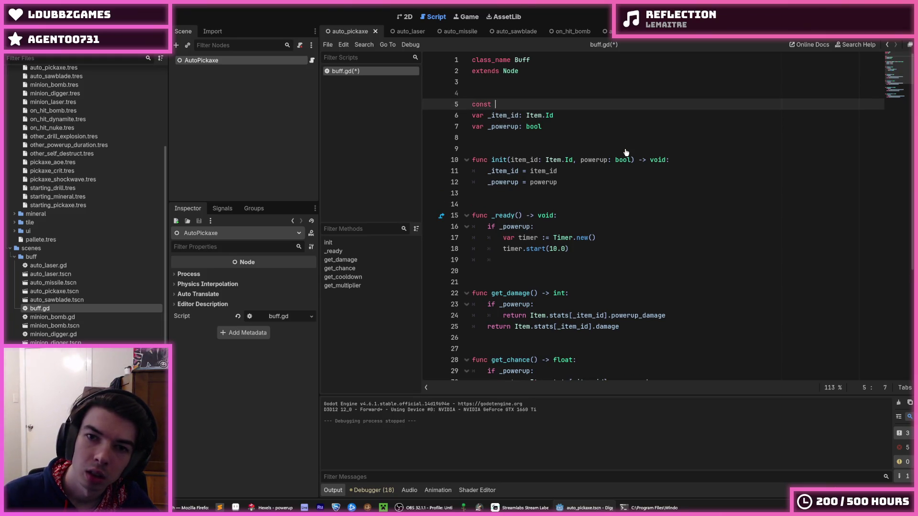
{"action": "type", "text": "POWERUIP"}
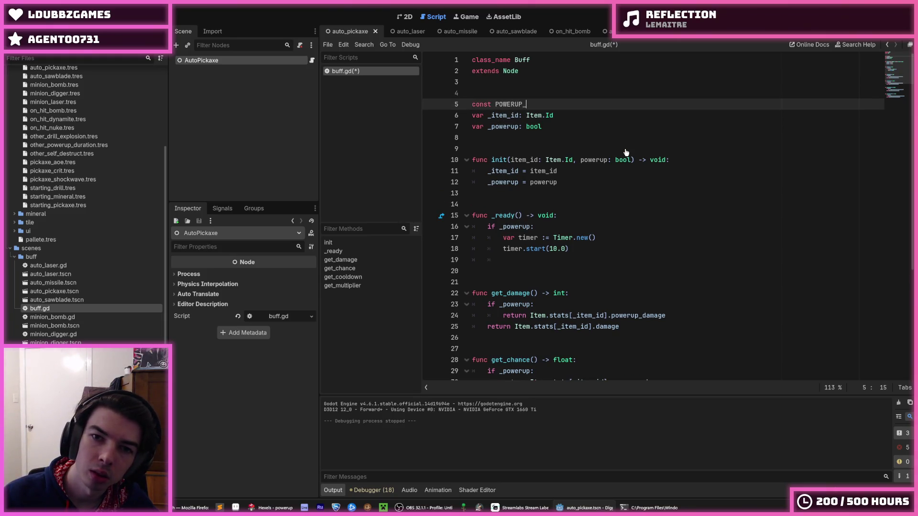
{"action": "type", "text": "DURATION"}
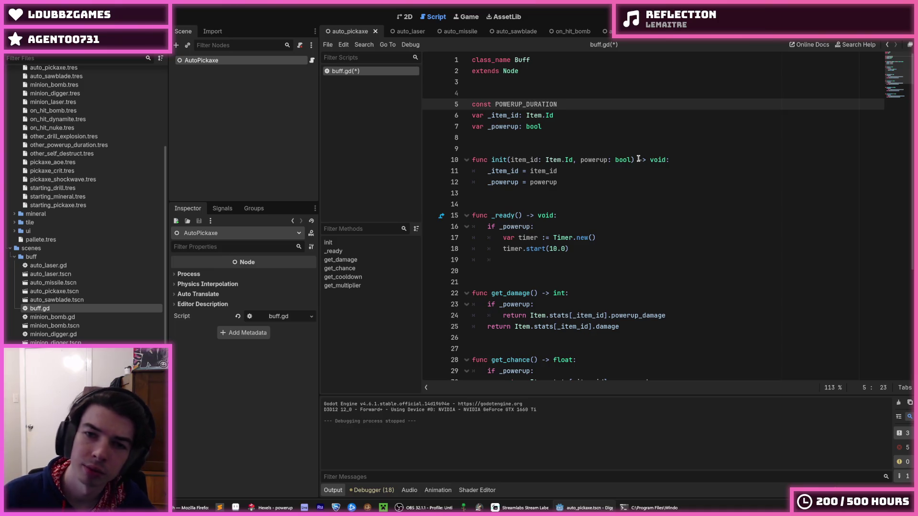
{"action": "left_click_drag", "start_coordinate": [565, 249], "coordinate": [548, 248]}
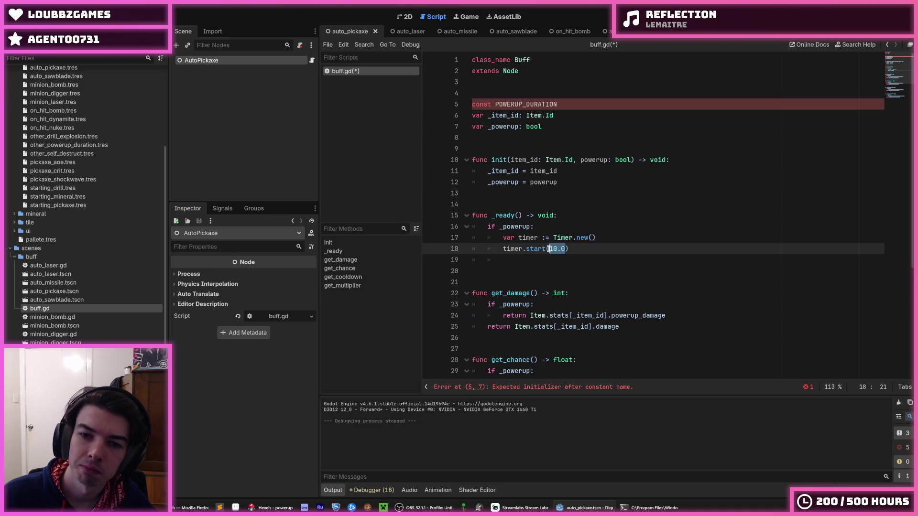
{"action": "key", "text": "ctrl+v"}
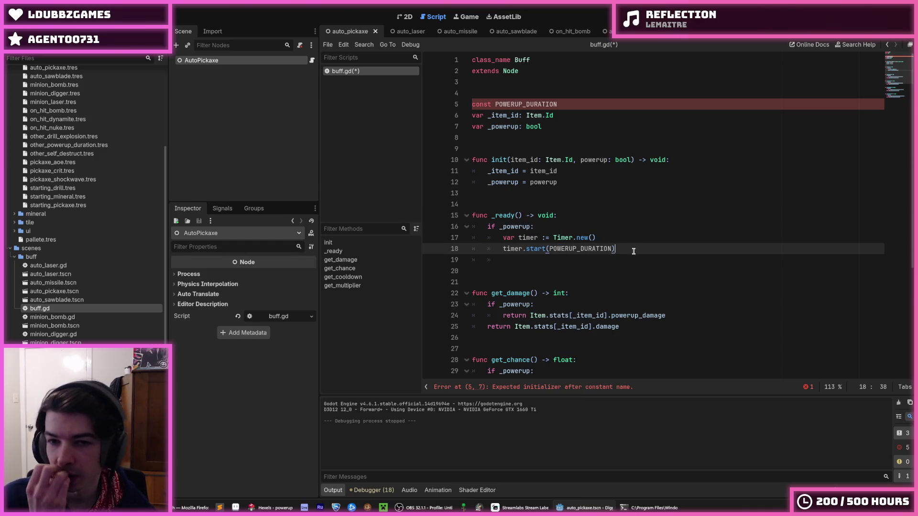
{"action": "left_click", "coordinate": [582, 104]}
{"action": "type", "text": "-="}
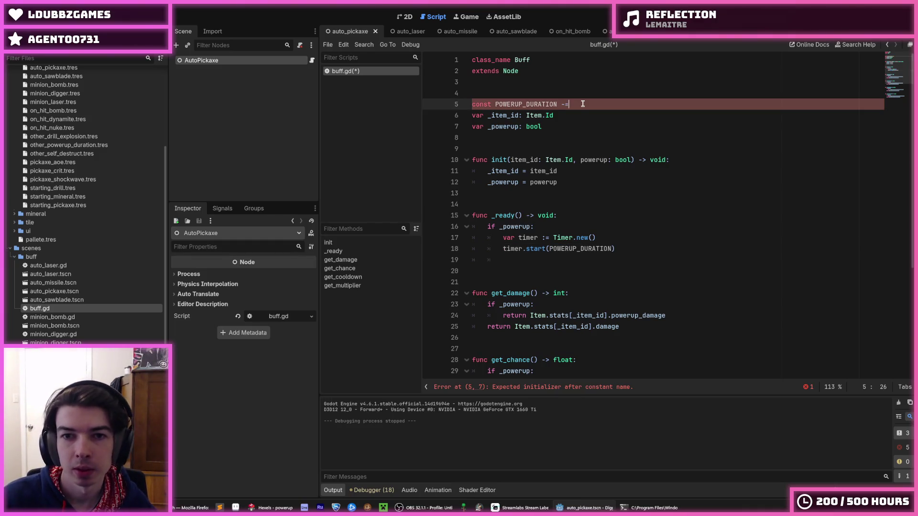
{"action": "key", "text": "BackSpace"}
{"action": "key", "text": "BackSpace"}
{"action": "type", "text": "= 10.0"}
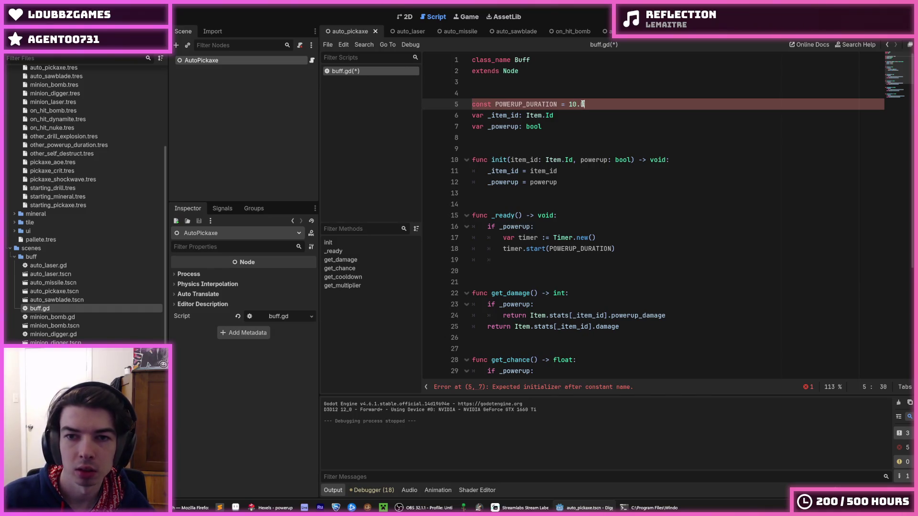
{"action": "key", "text": "ctrl+s"}
- Start a new empty line after the timer.start call
{"action": "left_click", "coordinate": [653, 255]}
{"action": "left_click", "coordinate": [662, 247]}
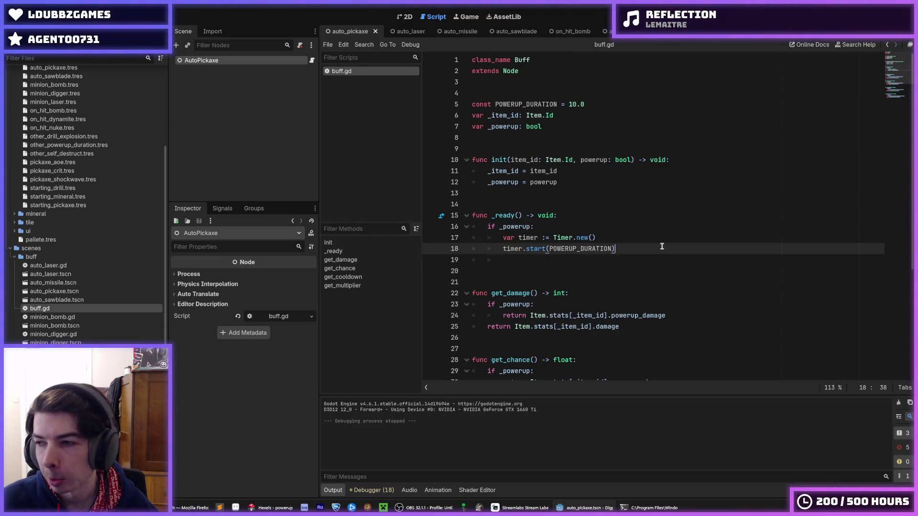
{"action": "key", "text": "Return"}
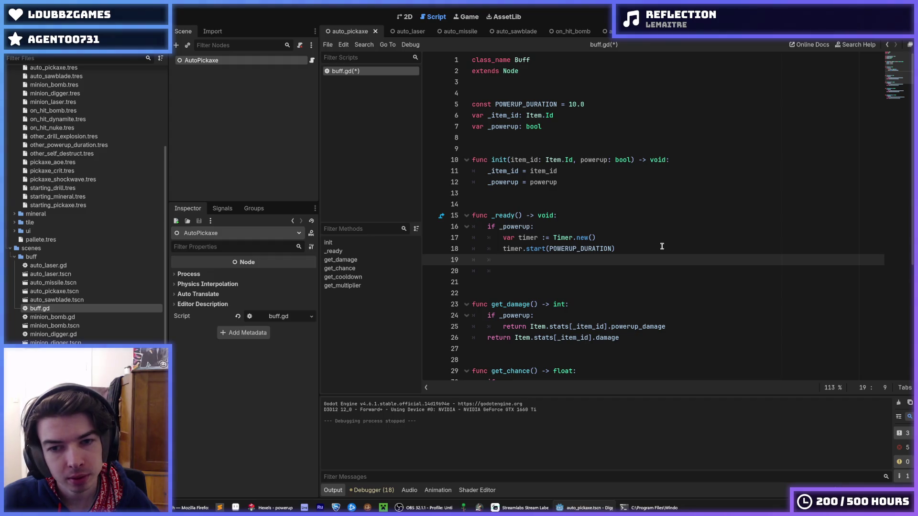
{"action": "type", "text": "_"}
- Add an add_child(timer) line after timer.start
{"action": "key", "text": "BackSpace"}
{"action": "type", "text": "add"}
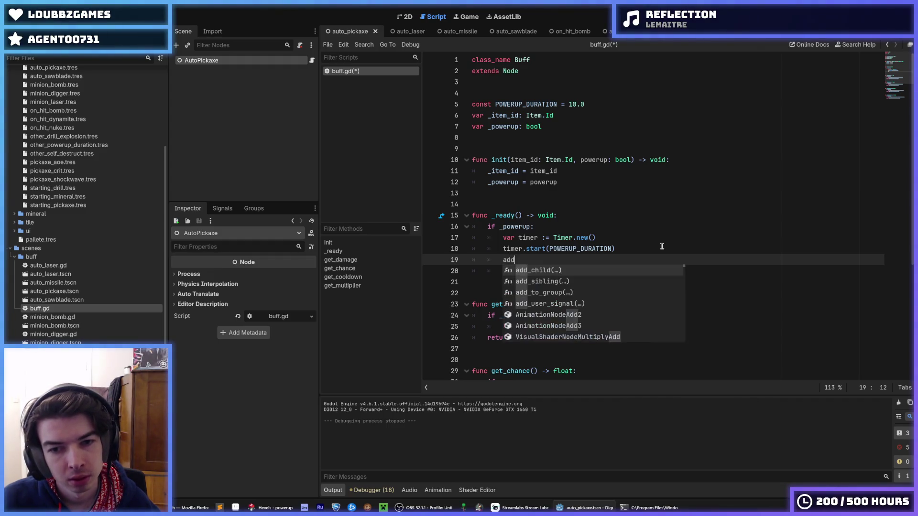
{"action": "type", "text": "_chil"}
{"action": "key", "text": "Return"}
{"action": "type", "text": "timer"}
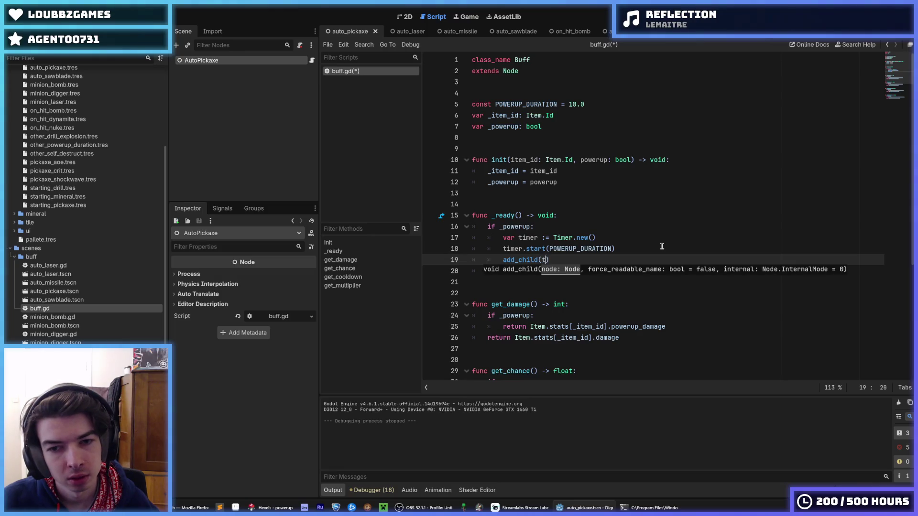
{"action": "type", "text": ")"}
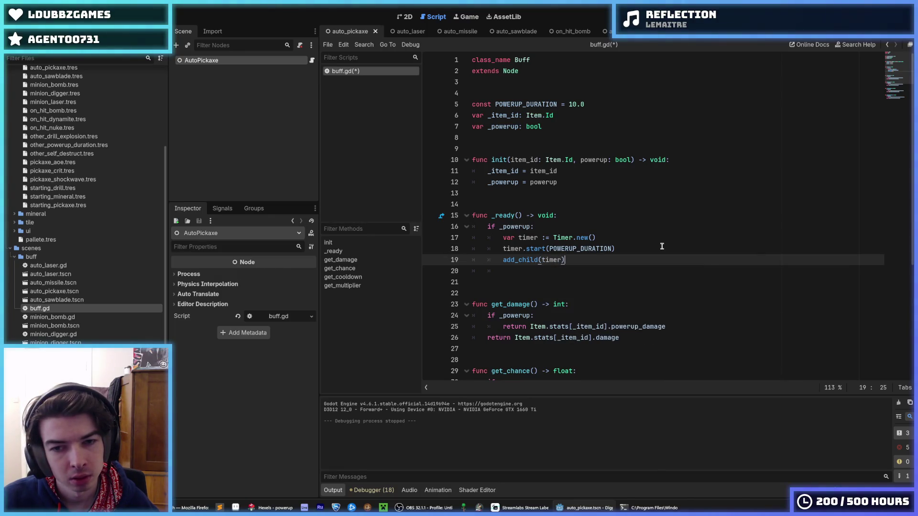
- Insert a line after timer.start referencing the timer's timeout signal
{"action": "key", "text": "Up"}
{"action": "key", "text": "Return"}
{"action": "type", "text": "timer."}
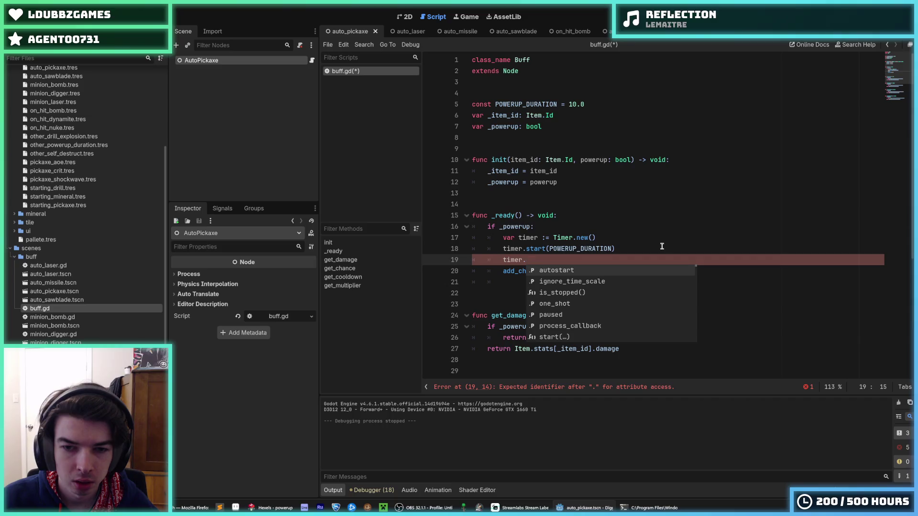
{"action": "type", "text": "st"}
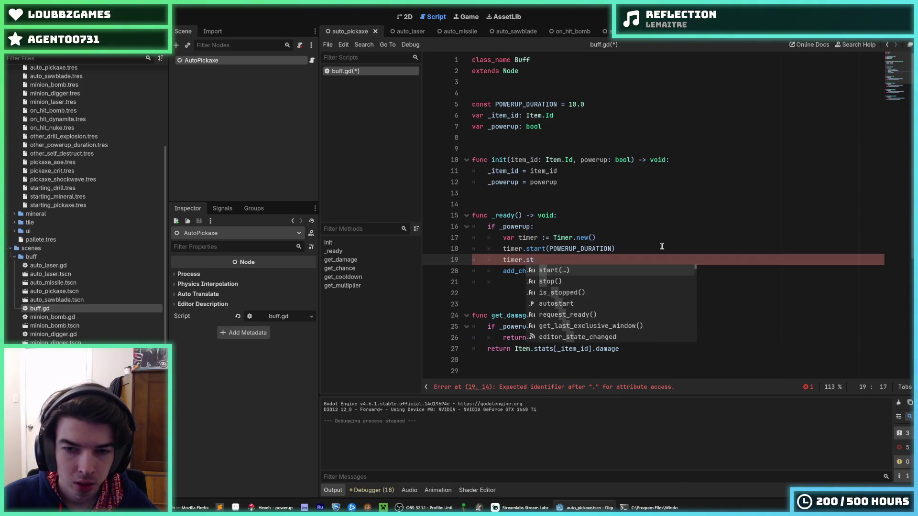
{"action": "key", "text": "BackSpace"}
{"action": "key", "text": "BackSpace"}
{"action": "type", "text": "fini"}
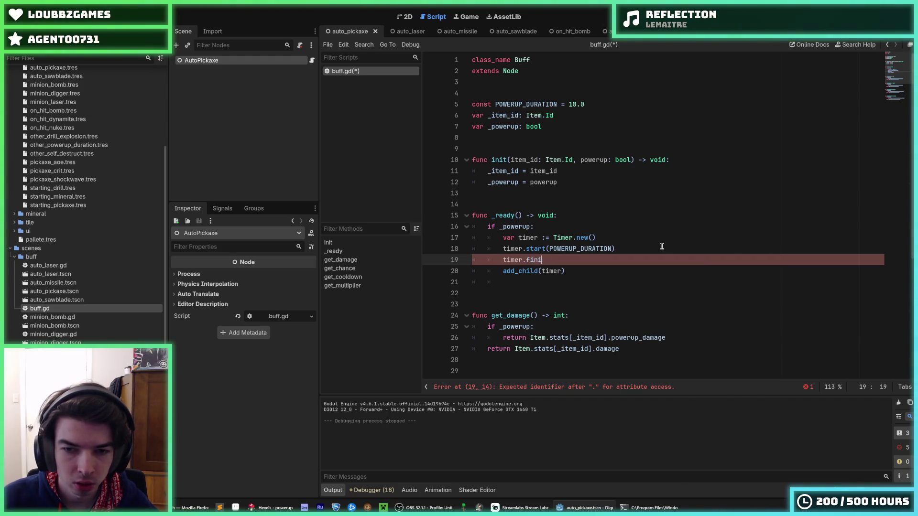
{"action": "key", "text": "BackSpace"}
{"action": "key", "text": "BackSpace"}
{"action": "key", "text": "BackSpace"}
{"action": "key", "text": "BackSpace"}
{"action": "type", "text": "stopp"}
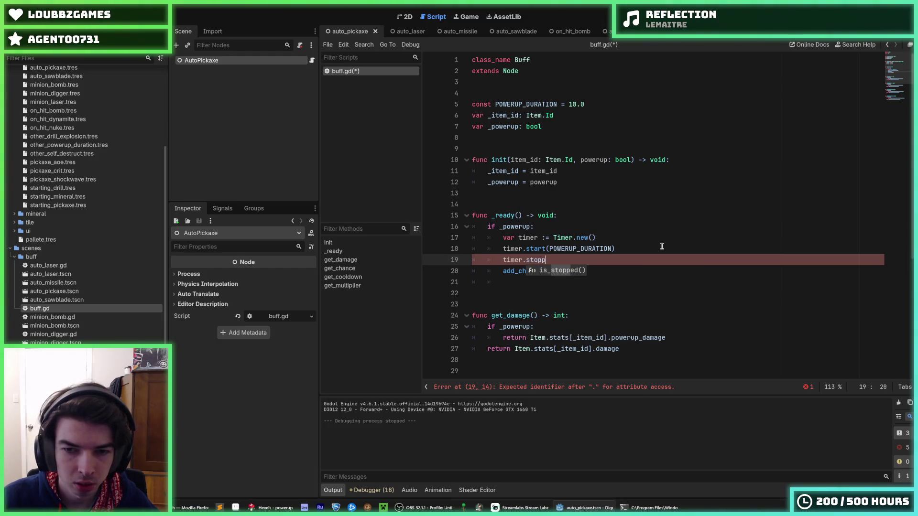
{"action": "key", "text": "BackSpace"}
{"action": "key", "text": "BackSpace"}
{"action": "key", "text": "BackSpace"}
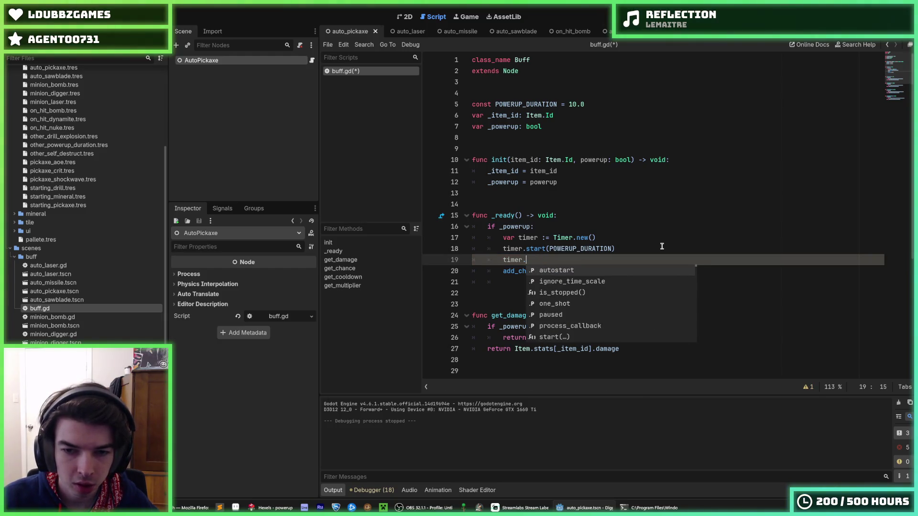
{"action": "key", "text": "Up"}
{"action": "key", "text": "Up"}
{"action": "key", "text": "Up"}
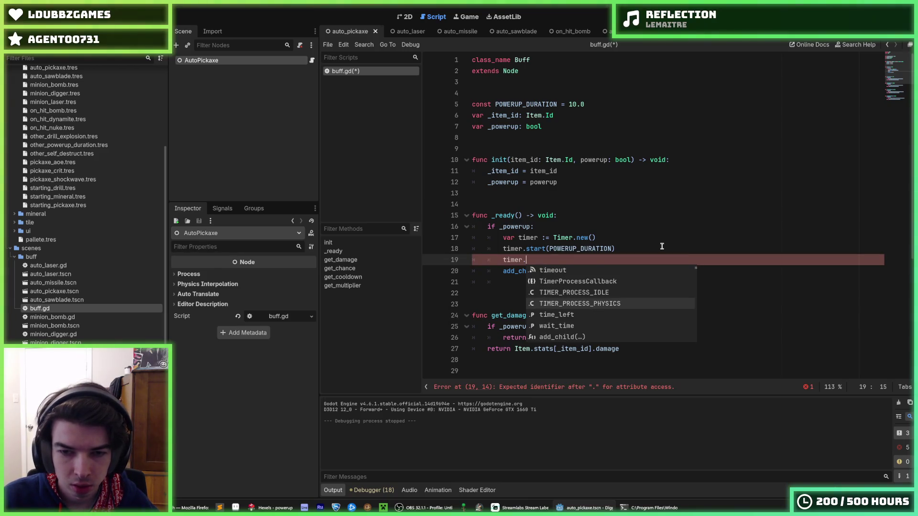
{"action": "key", "text": "Down"}
{"action": "key", "text": "Down"}
{"action": "key", "text": "Down"}
{"action": "key", "text": "Return"}
- Connect timer.timeout to queue_free, remove the extra parentheses, and save
{"action": "type", "text": ".co"}
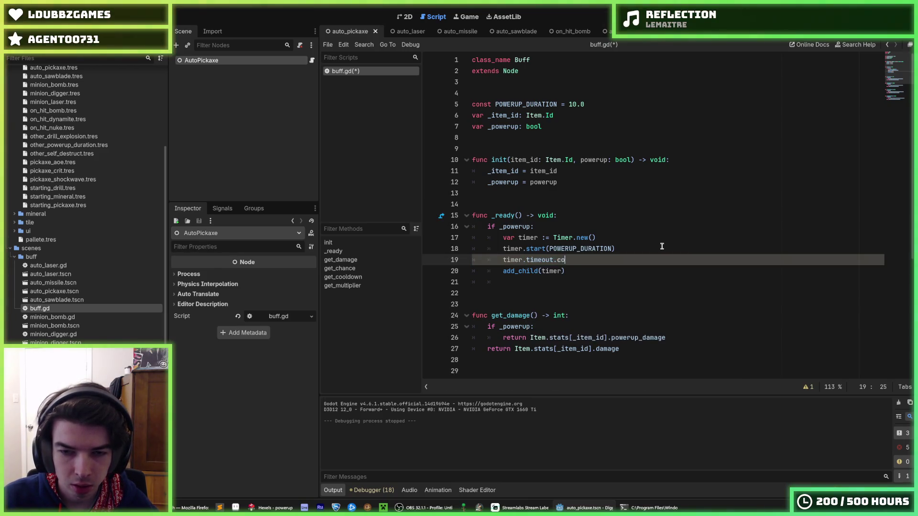
{"action": "type", "text": "nnect("}
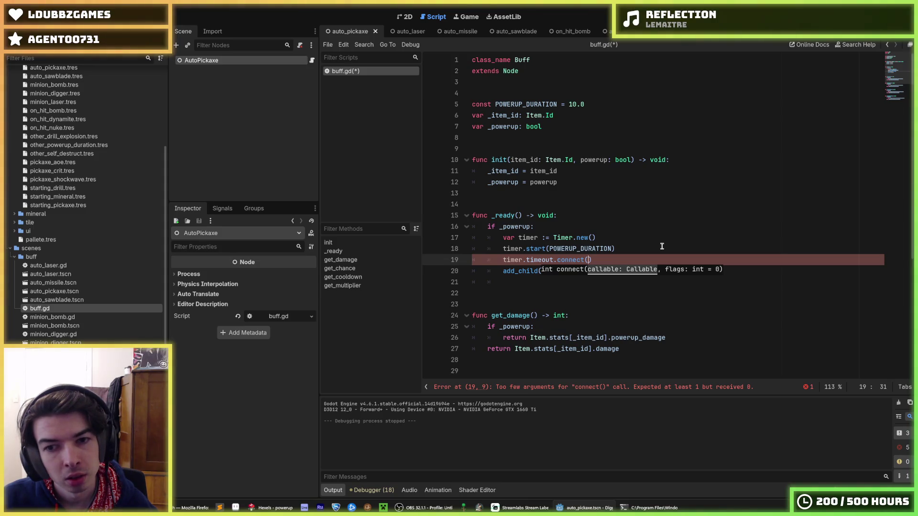
{"action": "type", "text": "queue_fre"}
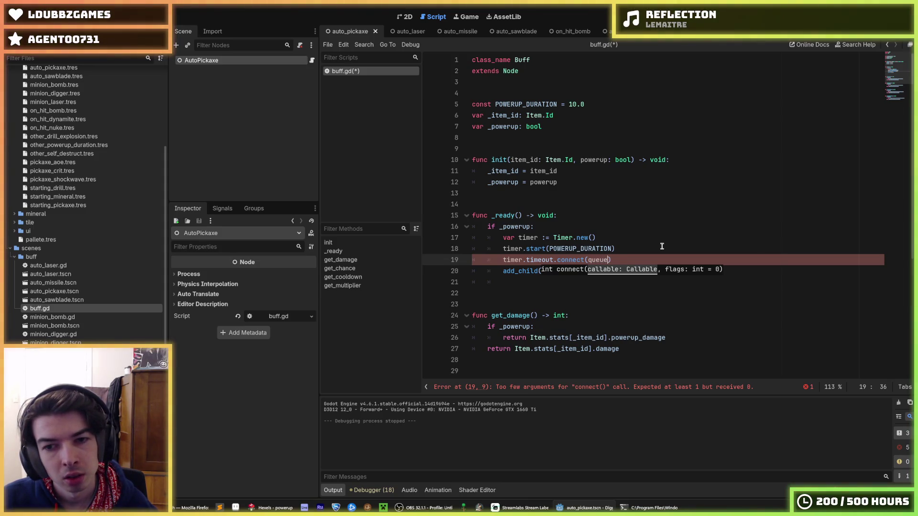
{"action": "key", "text": "Return"}
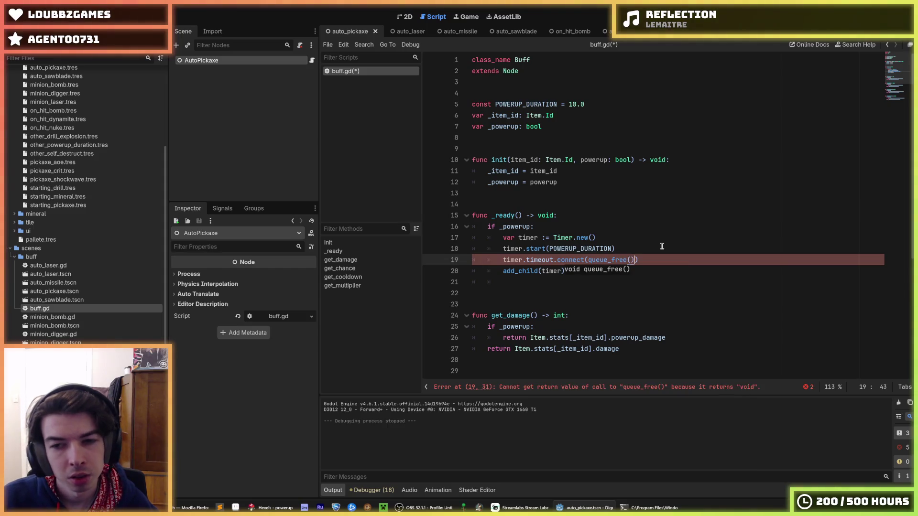
{"action": "scroll", "coordinate": [672, 227], "scroll_direction": "down", "scroll_amount": 1}
{"action": "scroll", "coordinate": [672, 226], "scroll_direction": "down", "scroll_amount": 3}
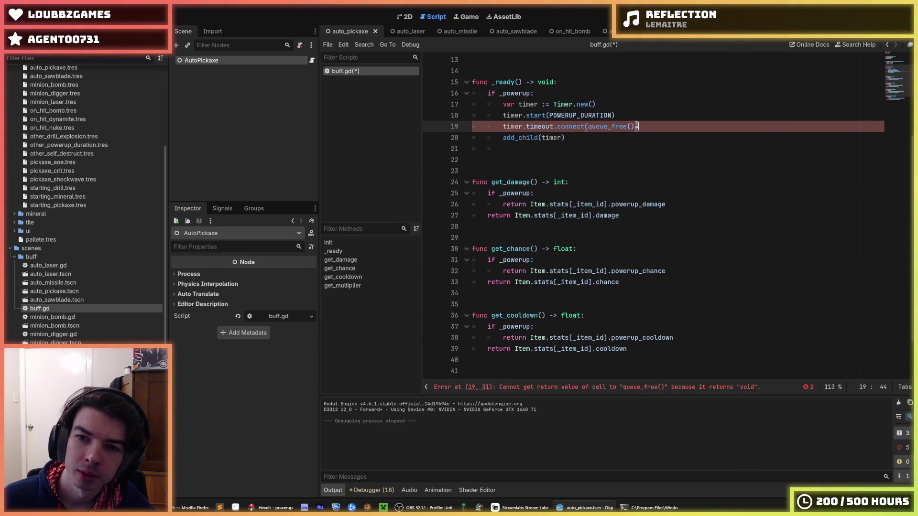
{"action": "key", "text": "BackSpace"}
{"action": "key", "text": "BackSpace"}
{"action": "key", "text": "BackSpace"}
{"action": "key", "text": "ctrl+s"}
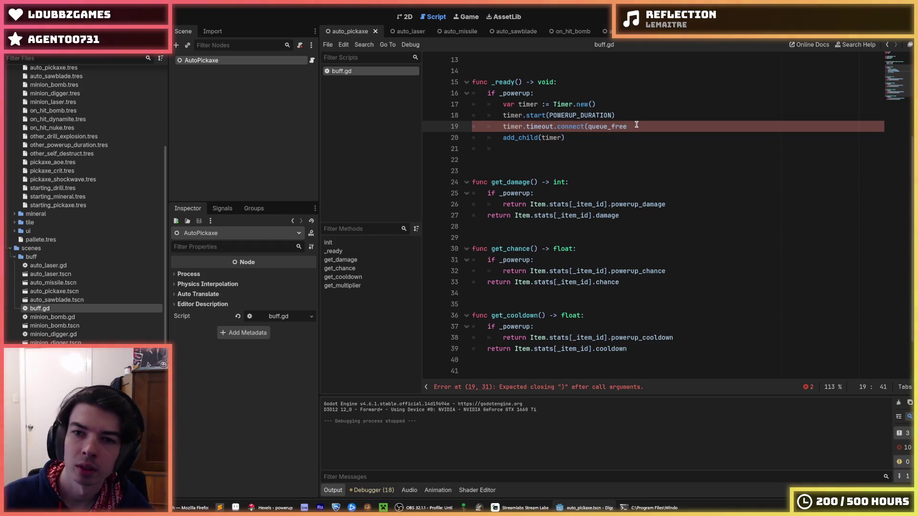
{"action": "type", "text": ")"}
- Review the constant declarations at the top of buff.gd and run the game
{"action": "scroll", "coordinate": [622, 123], "scroll_direction": "up", "scroll_amount": 4}
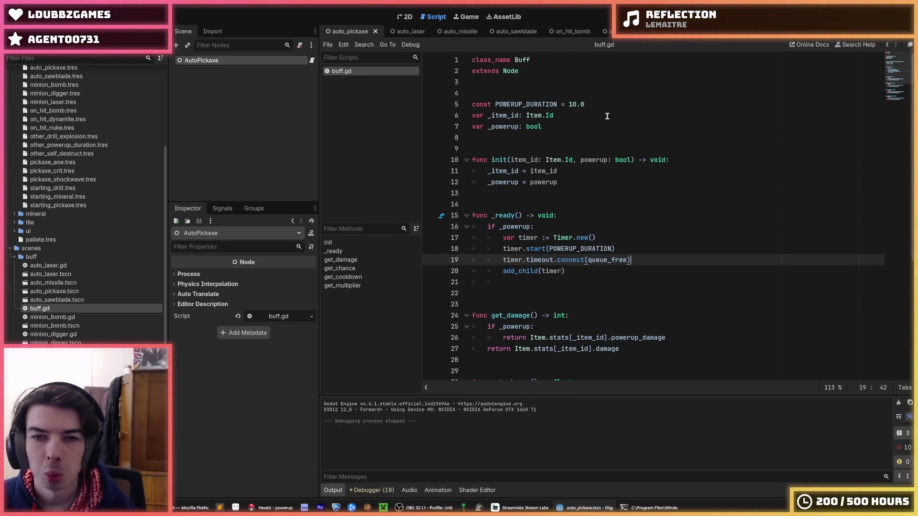
{"action": "left_click", "coordinate": [590, 112]}
{"action": "left_click", "coordinate": [603, 104]}
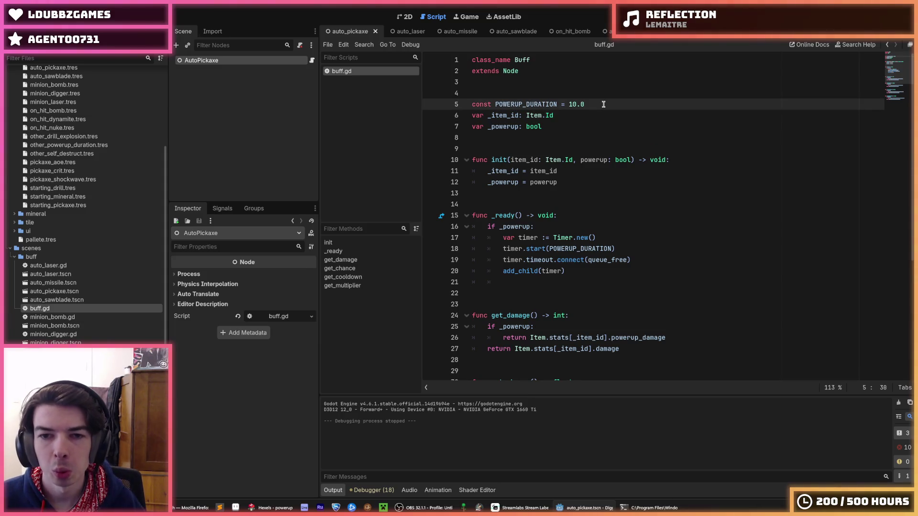
{"action": "left_click", "coordinate": [602, 113]}
{"action": "left_click", "coordinate": [604, 103]}
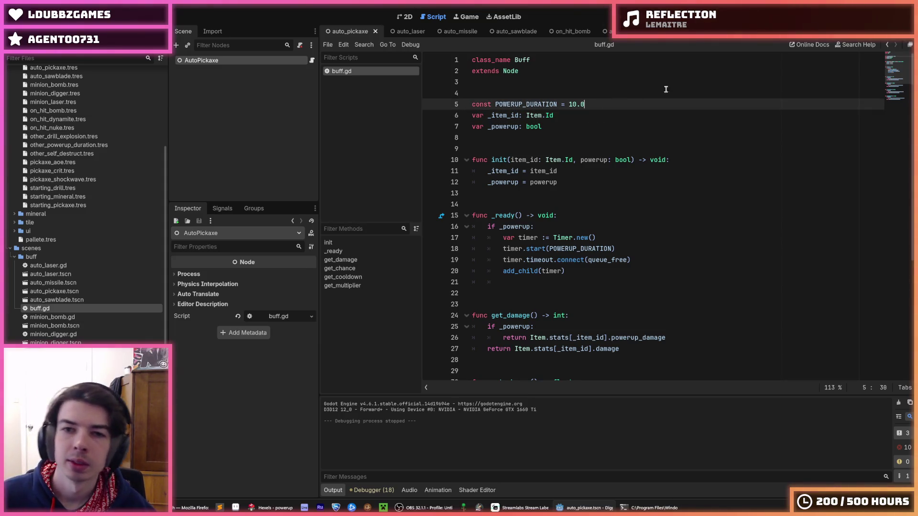
{"action": "key", "text": "F5"}
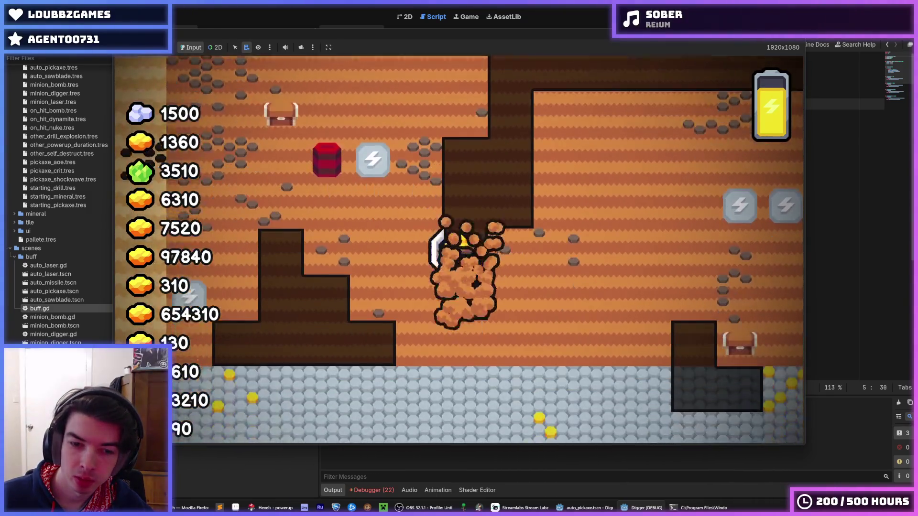
- Stop the running game after the brief test play
{"action": "key", "text": "F8"}
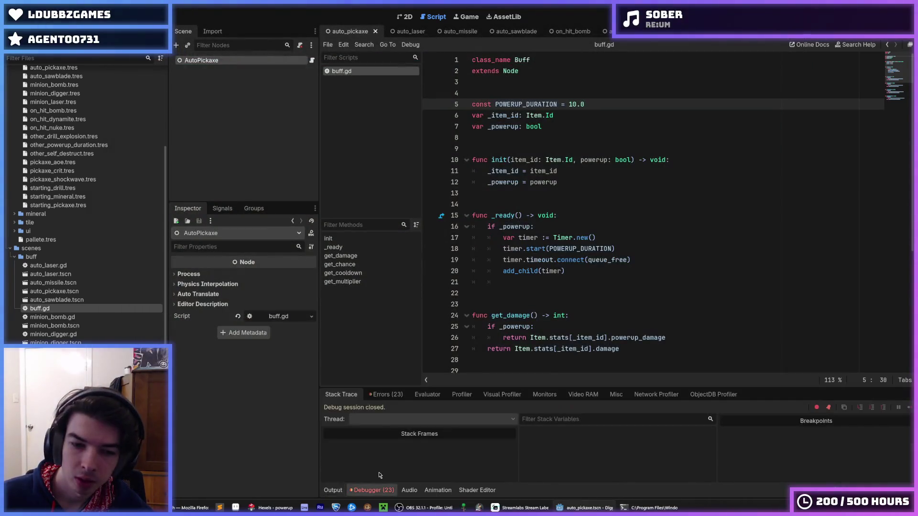
- Fix the buff.gd line 18 error by moving add_child(timer) above timer.start, save, and rerun
{"action": "left_click", "coordinate": [382, 396]}
{"action": "left_click", "coordinate": [442, 474]}
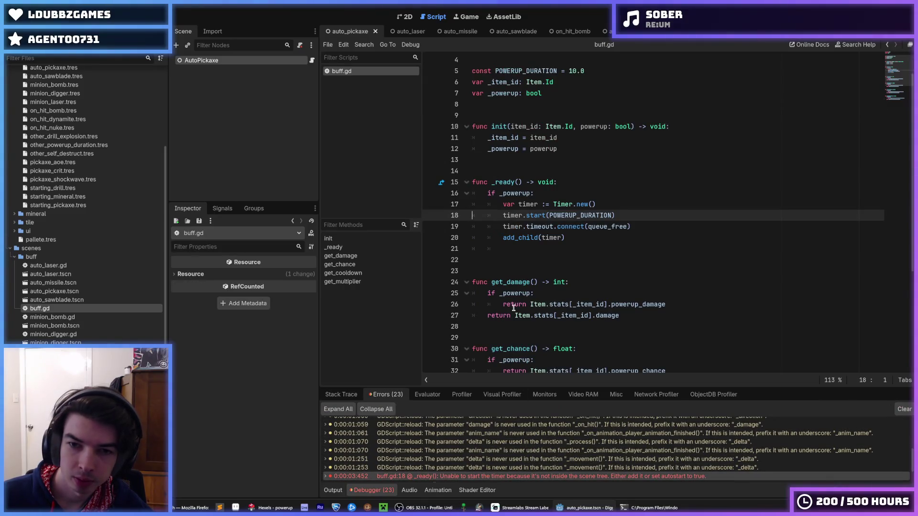
{"action": "left_click", "coordinate": [606, 215]}
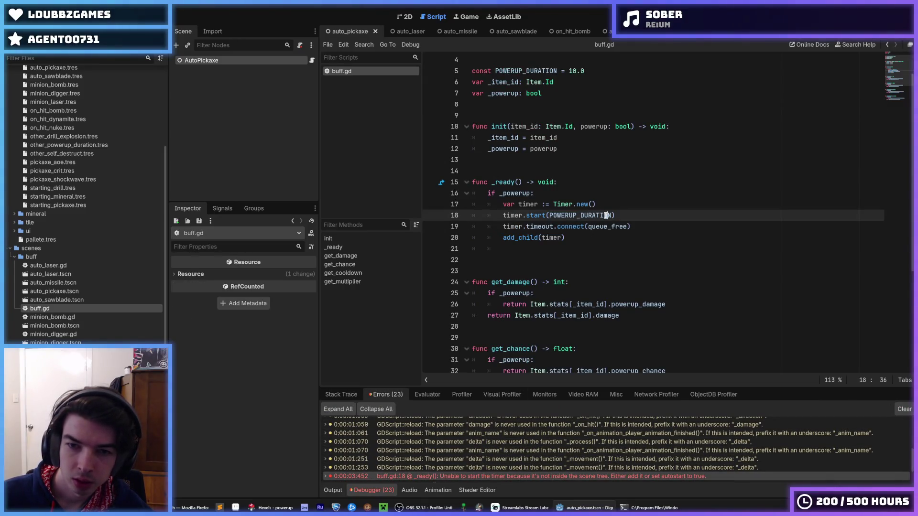
{"action": "key", "text": "Down"}
{"action": "key", "text": "Down"}
{"action": "key", "text": "alt+Up"}
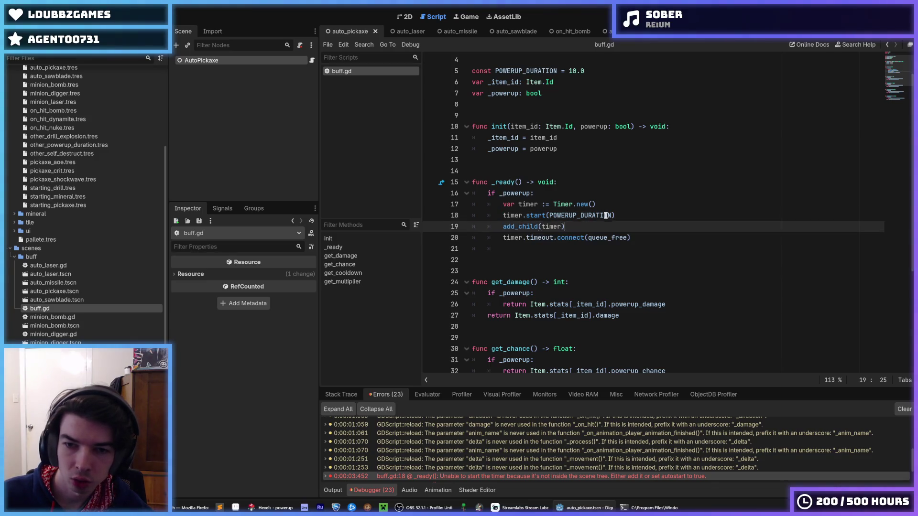
{"action": "key", "text": "alt+Up"}
{"action": "key", "text": "alt+Down"}
{"action": "key", "text": "alt+Up"}
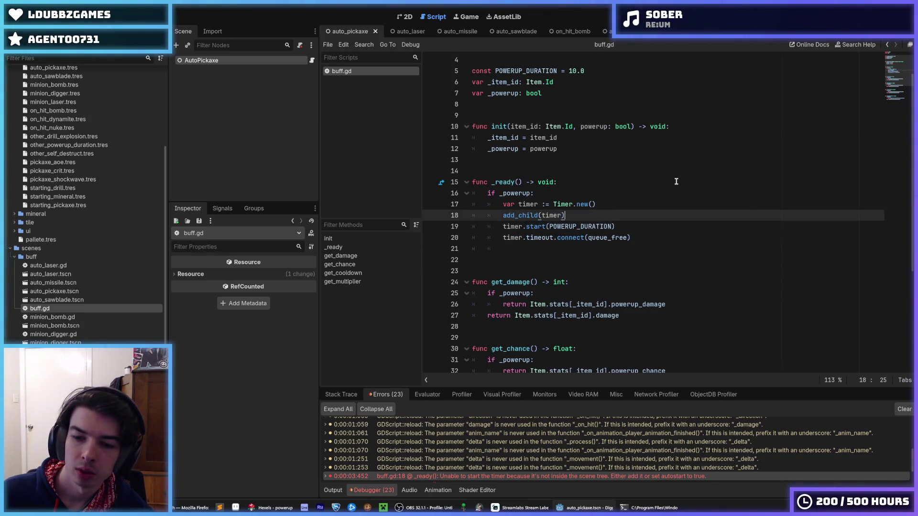
{"action": "left_click", "coordinate": [676, 181]}
{"action": "key", "text": "ctrl+s"}
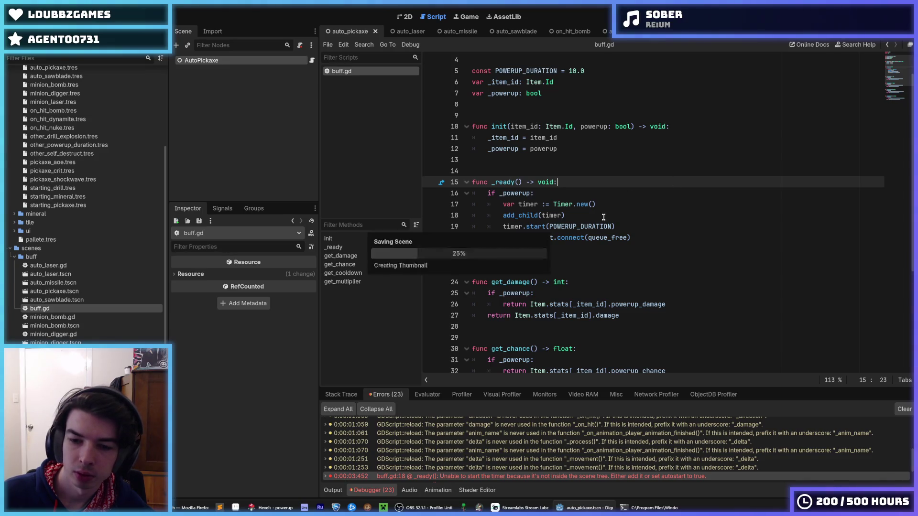
{"action": "left_click", "coordinate": [603, 216]}
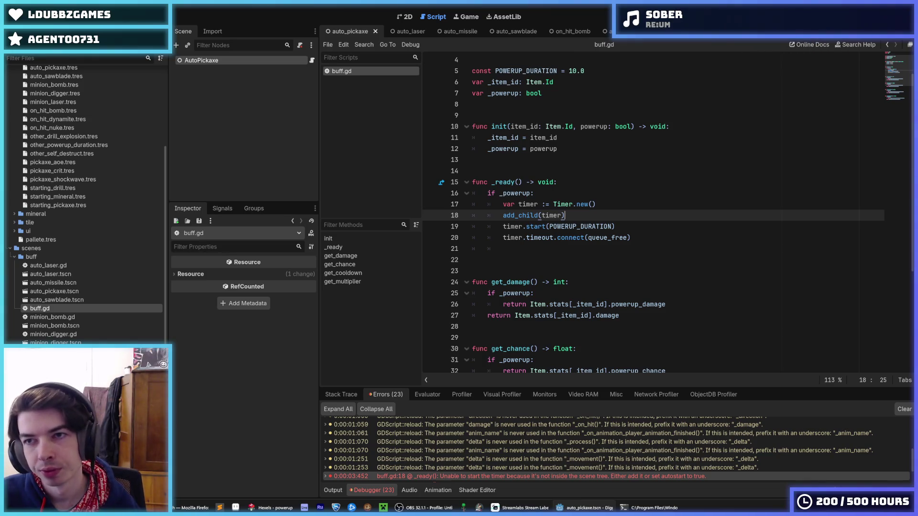
{"action": "key", "text": "F5"}
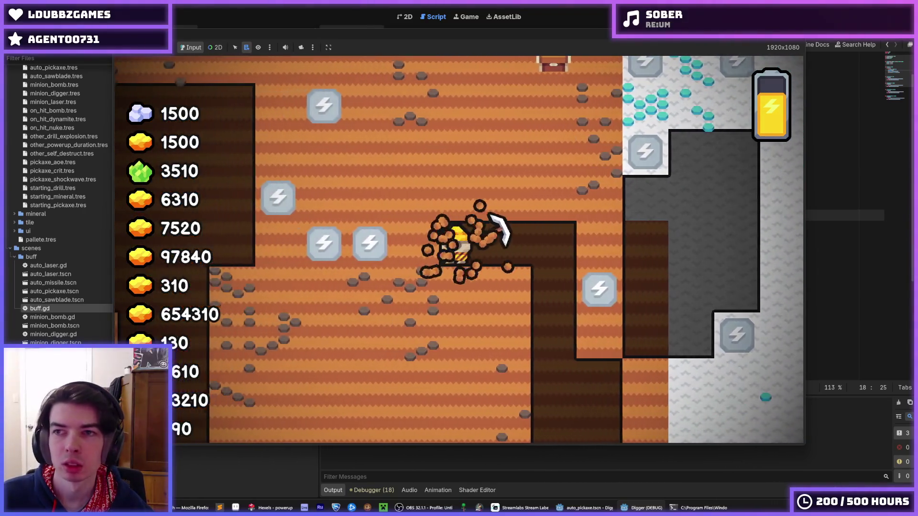
- Stop the test run and return to buff.gd in the editor
{"action": "key", "text": "F8"}
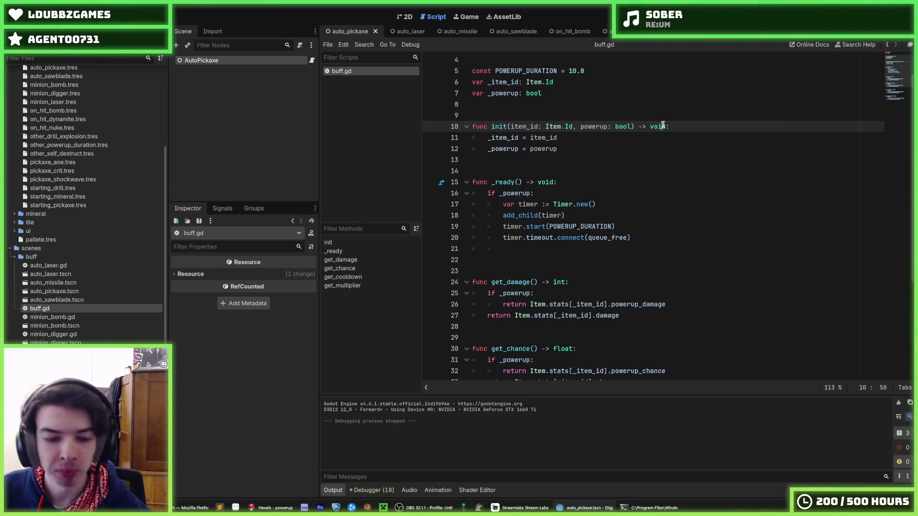
{"action": "left_click", "coordinate": [614, 185]}
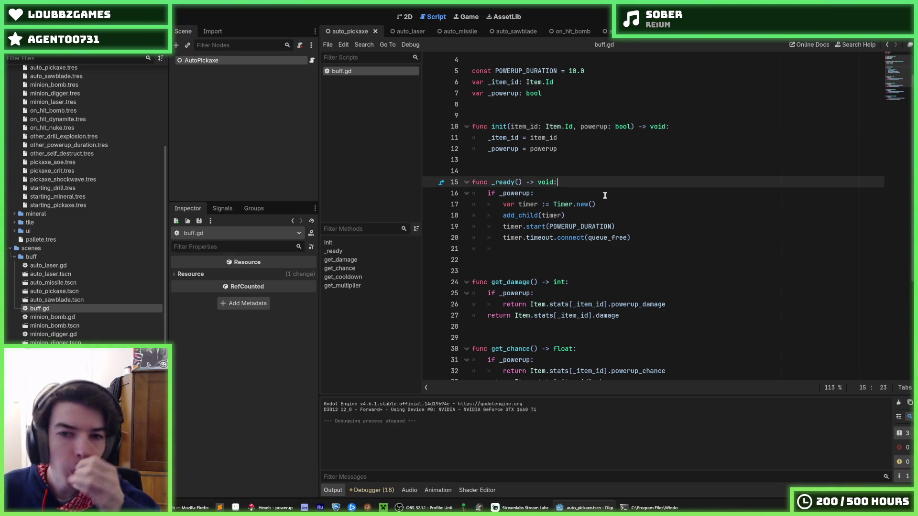
{"action": "left_click", "coordinate": [604, 195]}
{"action": "left_click", "coordinate": [583, 185]}
{"action": "left_click", "coordinate": [574, 200]}
{"action": "left_click", "coordinate": [567, 192]}
{"action": "left_click", "coordinate": [576, 181]}
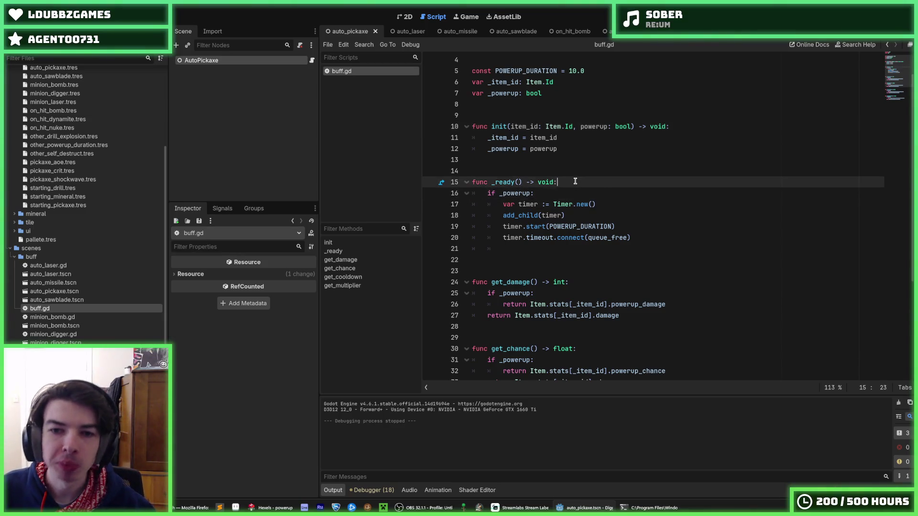
{"action": "left_click", "coordinate": [572, 192]}
{"action": "left_click", "coordinate": [573, 184]}
{"action": "left_click", "coordinate": [577, 193]}
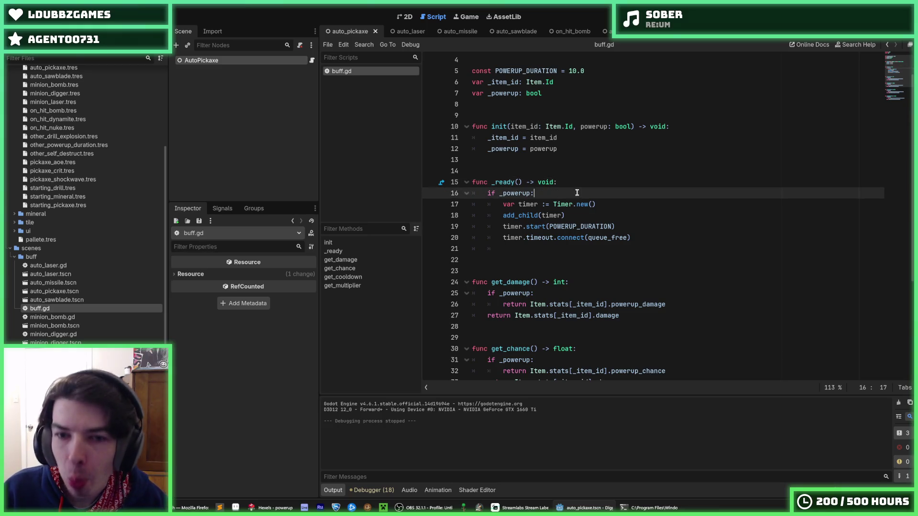
{"action": "left_click", "coordinate": [583, 180]}
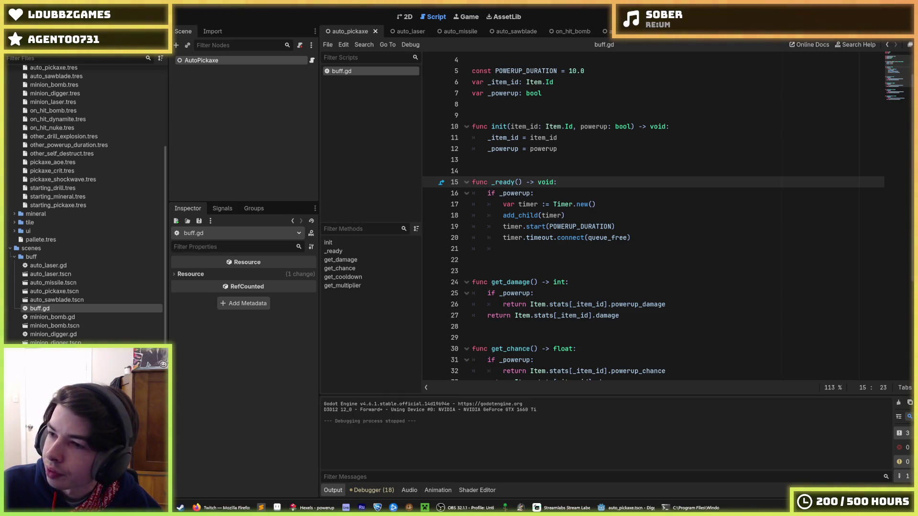
{"action": "left_click", "coordinate": [617, 190]}
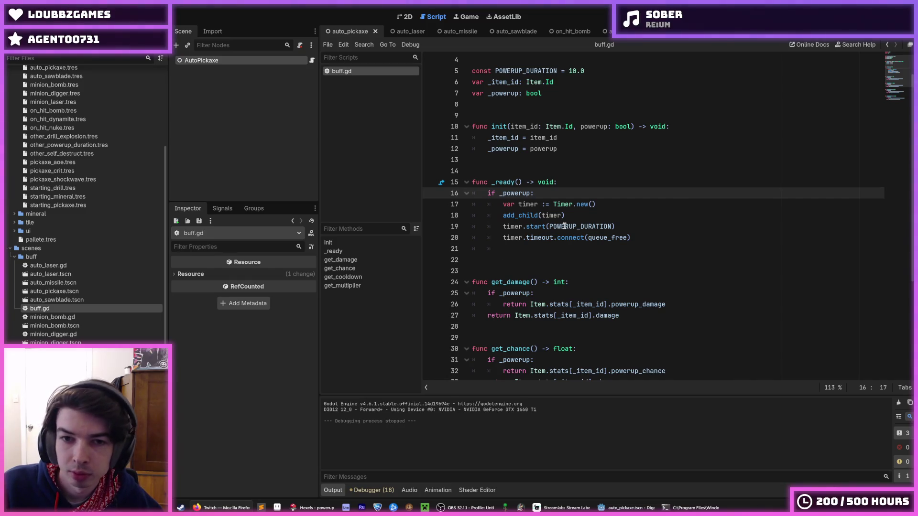
{"action": "left_click", "coordinate": [604, 201]}
{"action": "left_click", "coordinate": [602, 189]}
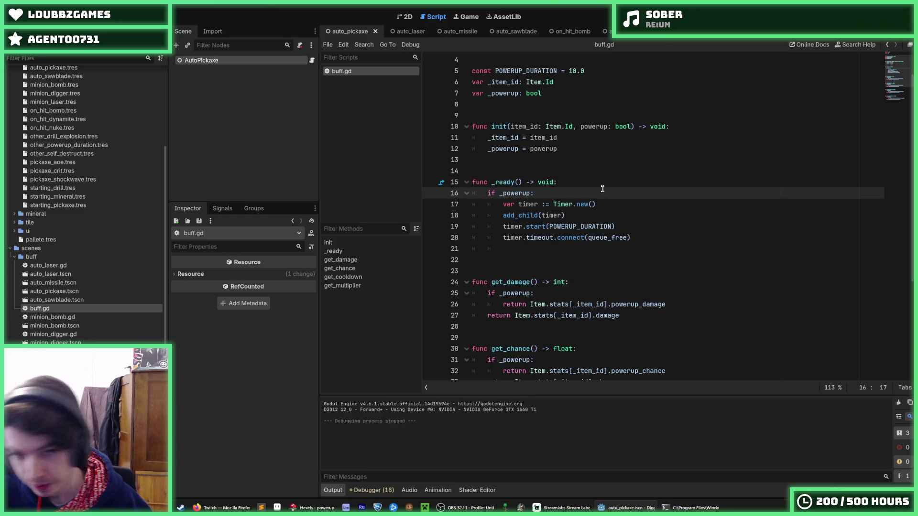
{"action": "left_click", "coordinate": [606, 237]}
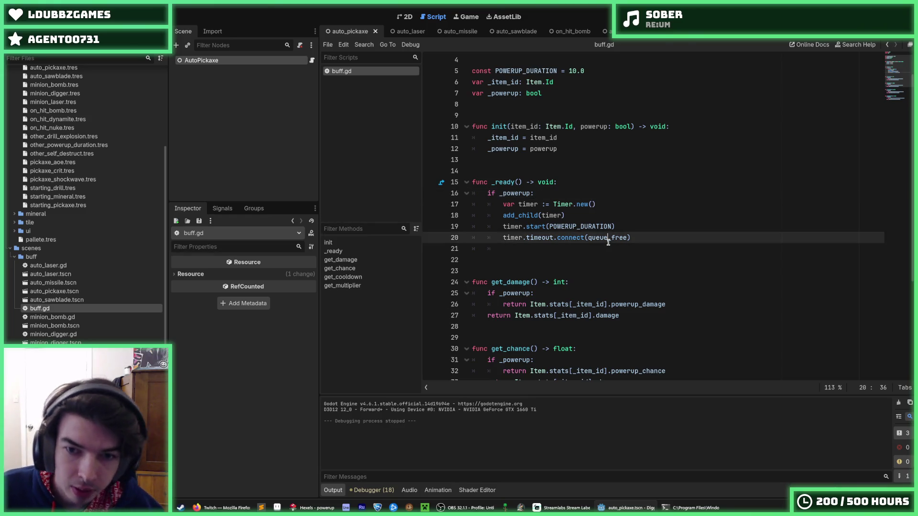
- Delete the blank line after the timeout connection in buff.gd's _ready and save the script
{"action": "left_click_drag", "start_coordinate": [652, 247], "coordinate": [666, 236]}
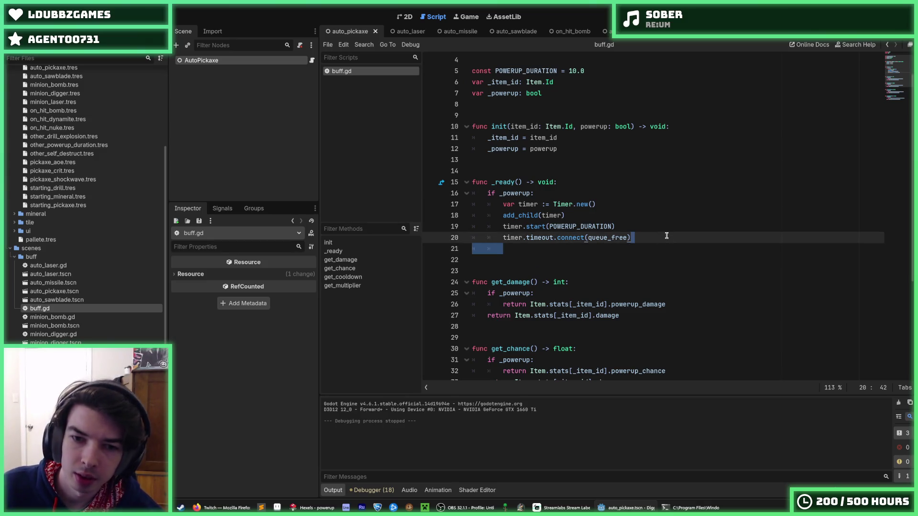
{"action": "key", "text": "BackSpace"}
{"action": "left_click", "coordinate": [649, 227]}
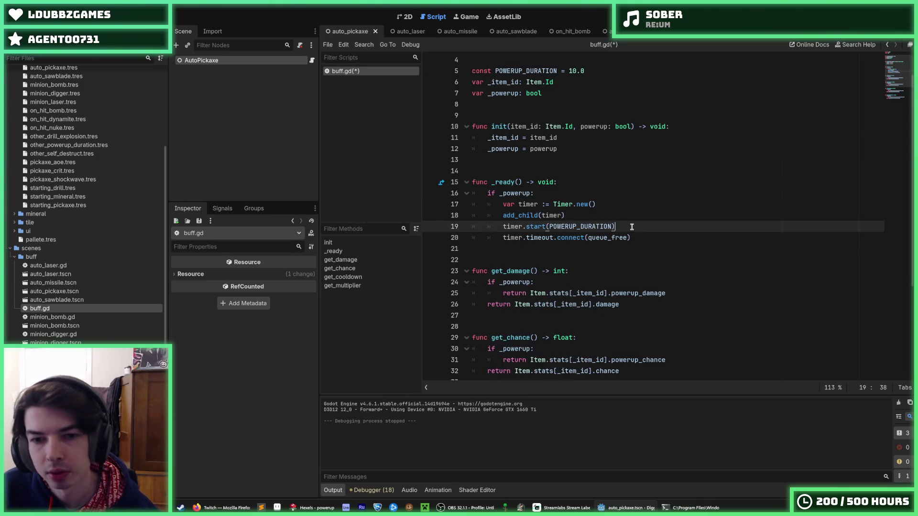
{"action": "key", "text": "ctrl+s"}
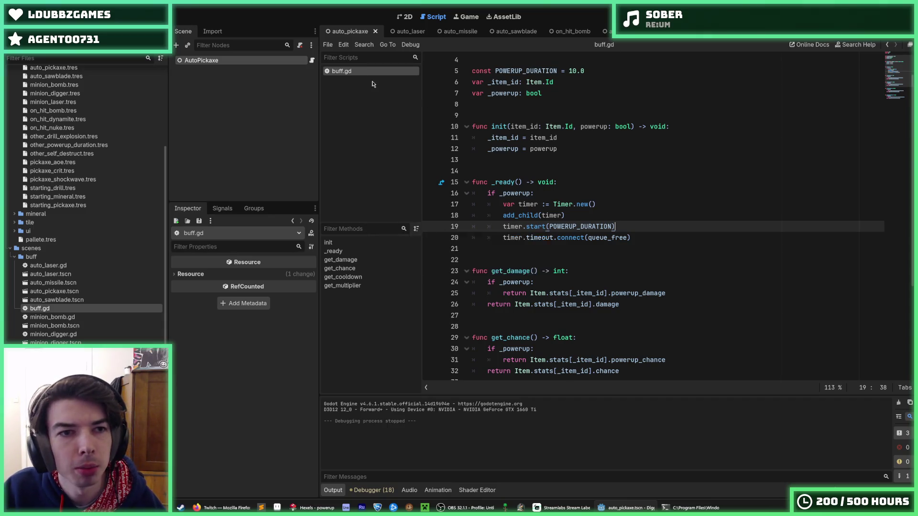
{"action": "left_click", "coordinate": [670, 135]}
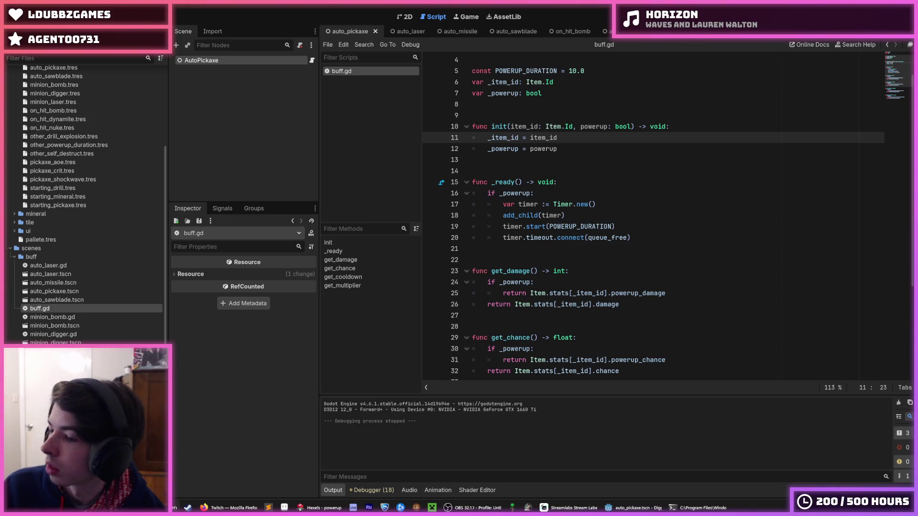
- Open tile_manager.tscn and inspect minion_bomb.tres, the Gold-tier Bomb Minion item
{"action": "left_click", "coordinate": [649, 241]}
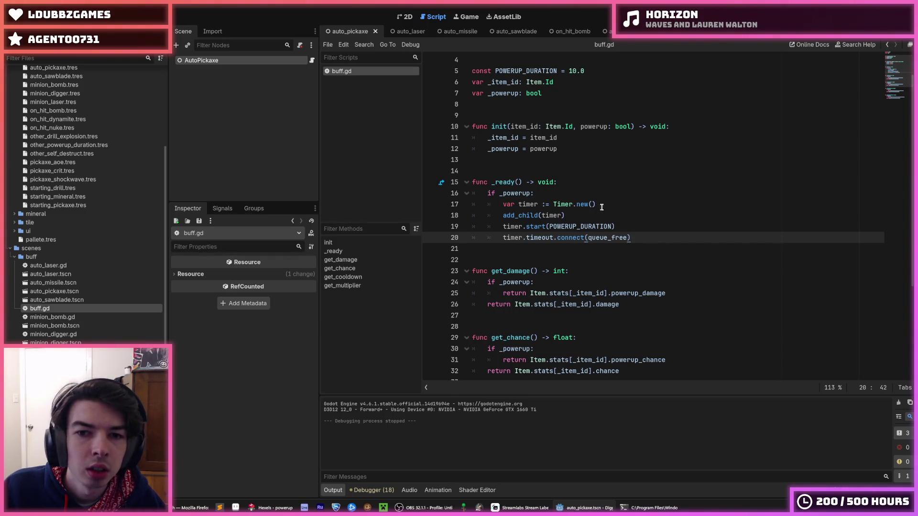
{"action": "left_click", "coordinate": [588, 188]}
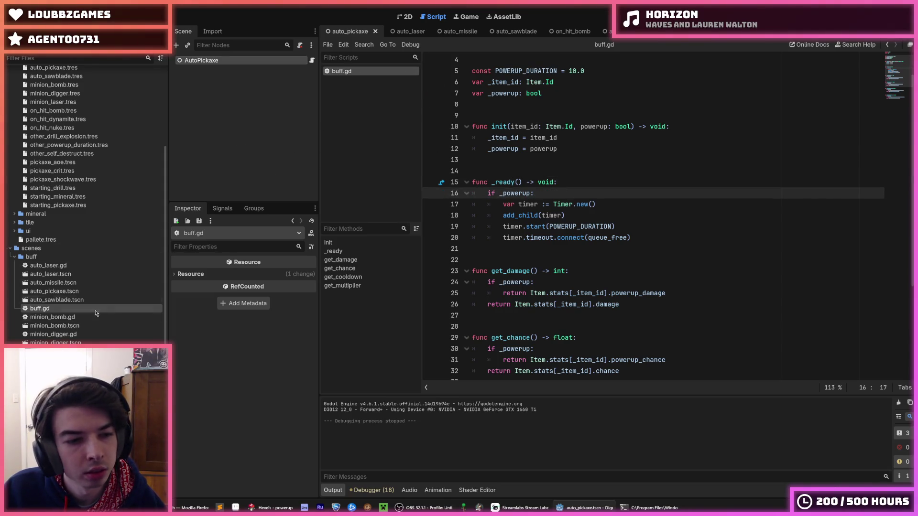
{"action": "scroll", "coordinate": [74, 324], "scroll_direction": "down", "scroll_amount": 5}
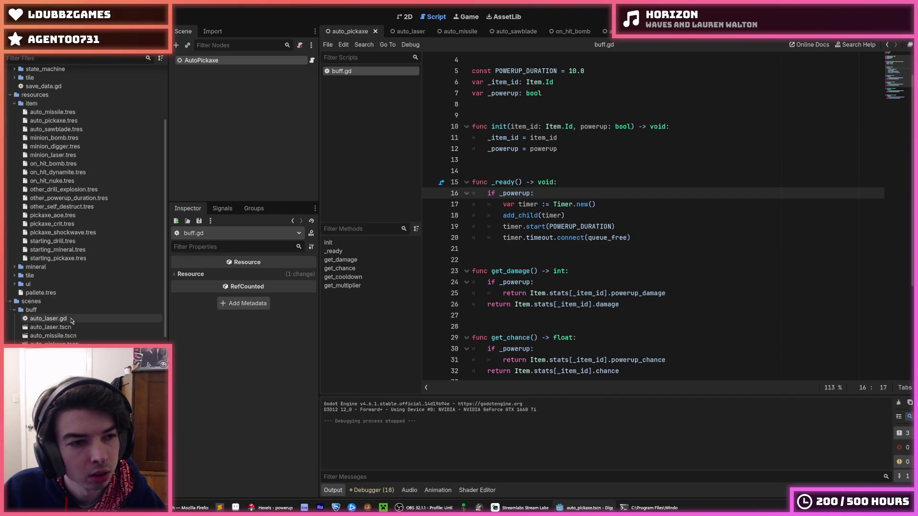
{"action": "scroll", "coordinate": [61, 300], "scroll_direction": "up", "scroll_amount": 10}
{"action": "scroll", "coordinate": [61, 300], "scroll_direction": "down", "scroll_amount": 5}
{"action": "scroll", "coordinate": [82, 343], "scroll_direction": "down", "scroll_amount": 5}
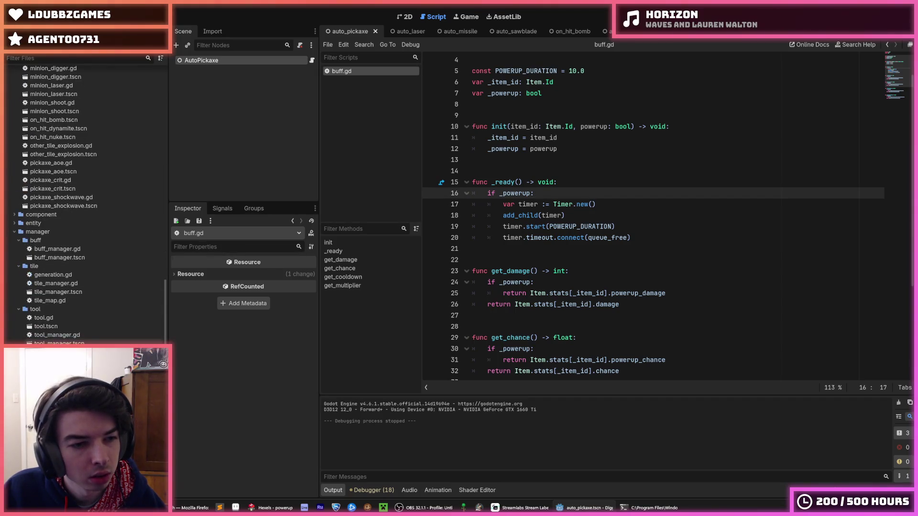
{"action": "double_click", "coordinate": [66, 295]}
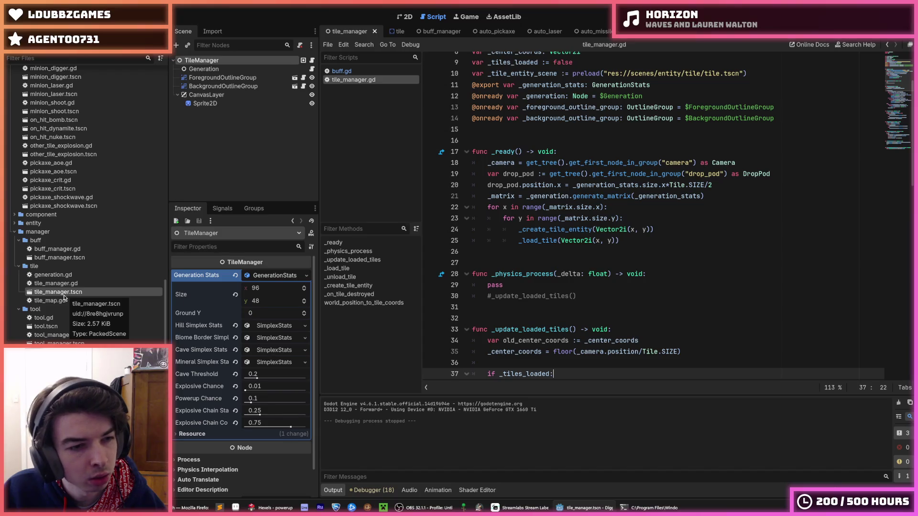
{"action": "scroll", "coordinate": [66, 289], "scroll_direction": "up", "scroll_amount": 10}
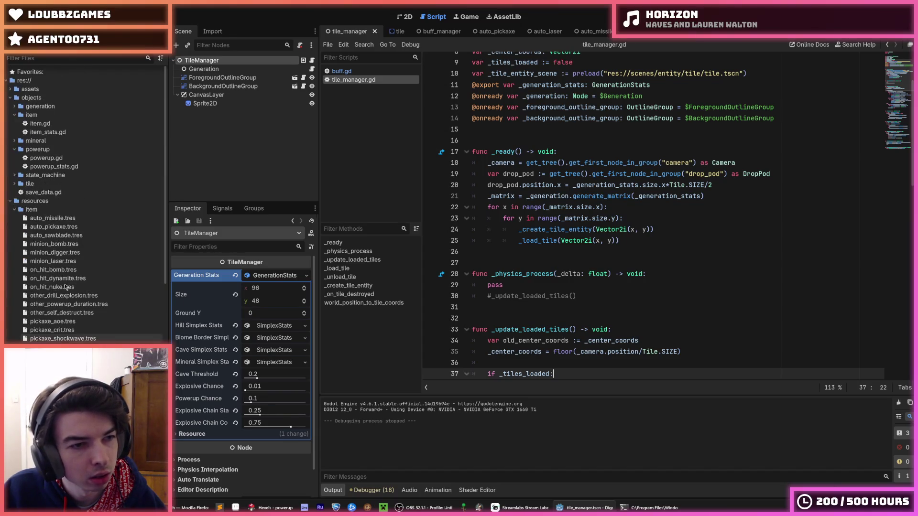
{"action": "left_click", "coordinate": [67, 245]}
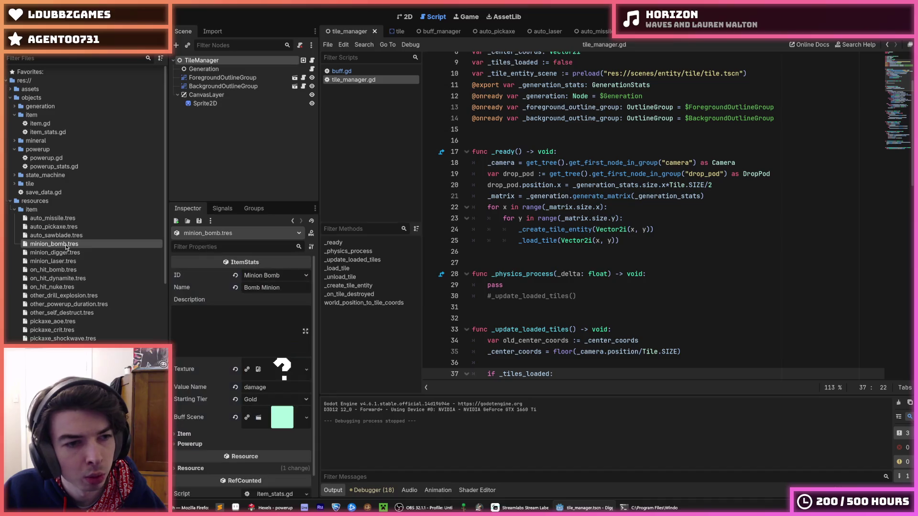
- Select auto_pickaxe.tres and expand its Powerup and Item property groups in the Inspector
{"action": "left_click", "coordinate": [66, 228]}
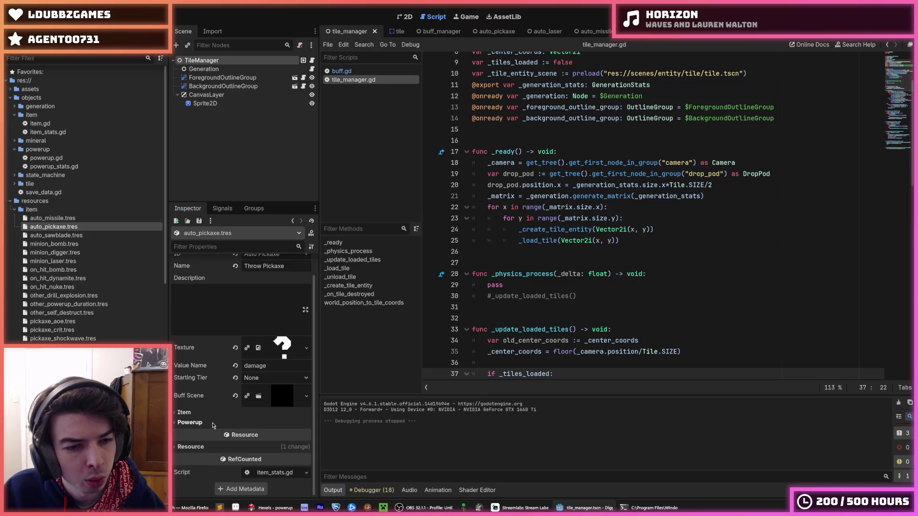
{"action": "left_click", "coordinate": [190, 422]}
{"action": "scroll", "coordinate": [216, 423], "scroll_direction": "down", "scroll_amount": 3}
{"action": "left_click", "coordinate": [207, 355]}
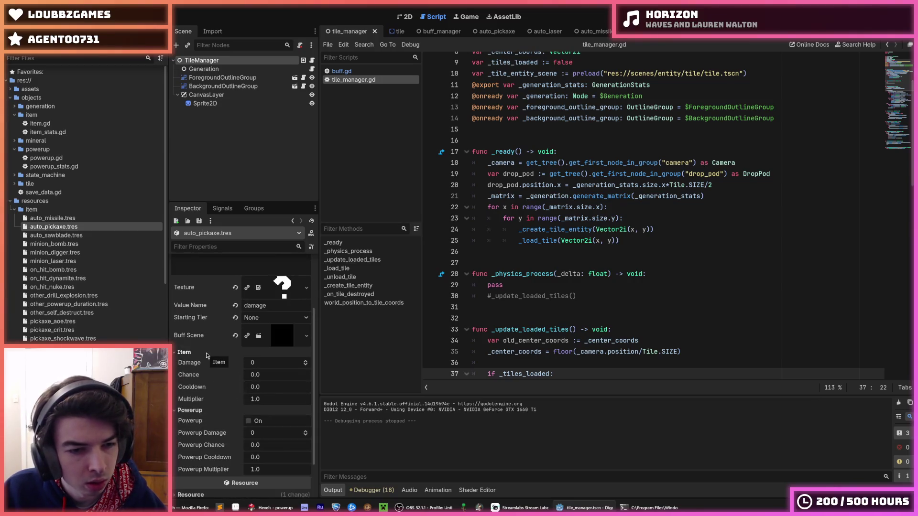
{"action": "scroll", "coordinate": [207, 356], "scroll_direction": "up", "scroll_amount": 3}
{"action": "scroll", "coordinate": [207, 356], "scroll_direction": "down", "scroll_amount": 2}
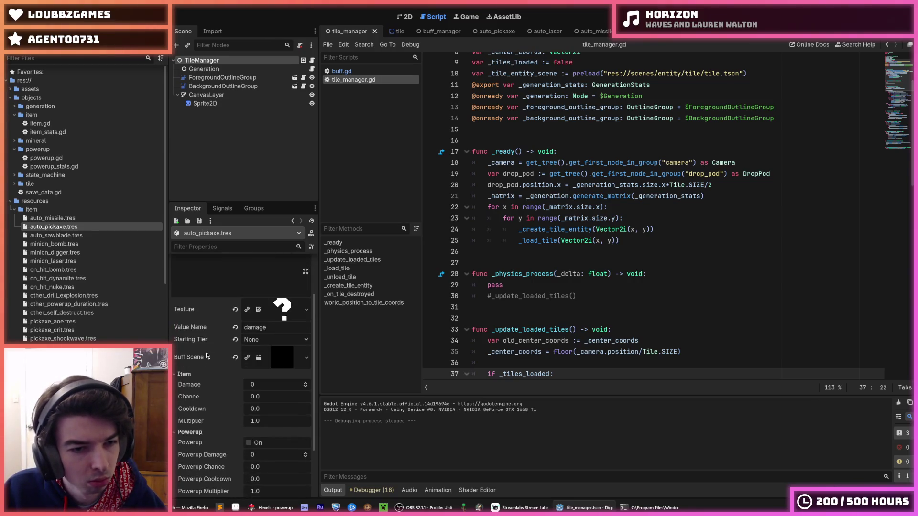
- Set auto pickaxe Damage 1, Chance 0.0, Cooldown 1.0 and Powerup Cooldown 0.1
{"action": "left_click", "coordinate": [252, 384]}
{"action": "type", "text": "1"}
{"action": "key", "text": "Return"}
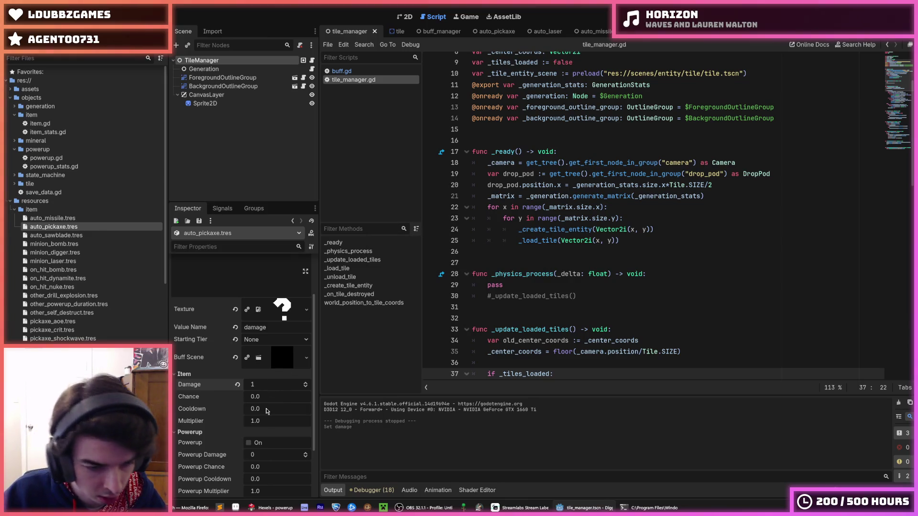
{"action": "left_click", "coordinate": [269, 397]}
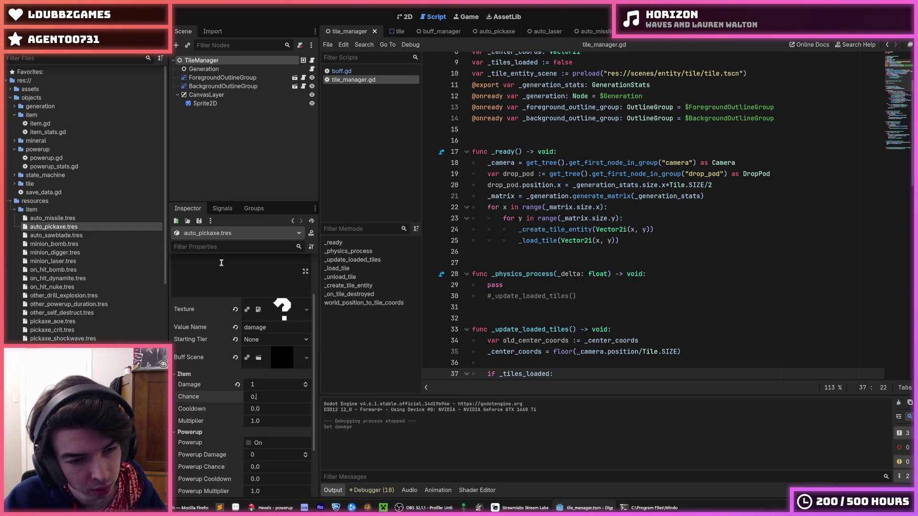
{"action": "key", "text": "Tab"}
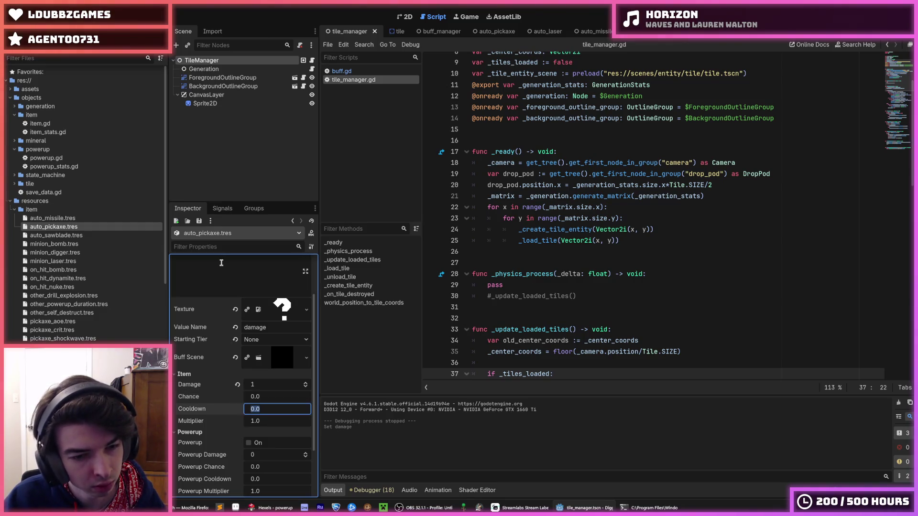
{"action": "type", "text": "1"}
{"action": "key", "text": "Tab"}
{"action": "key", "text": "Tab"}
{"action": "key", "text": "Tab"}
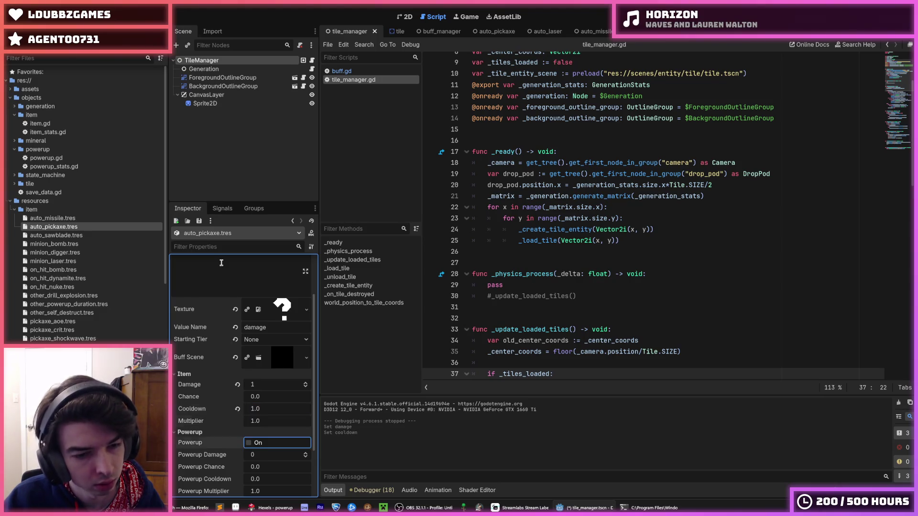
{"action": "type", "text": "0.1"}
{"action": "key", "text": "Return"}
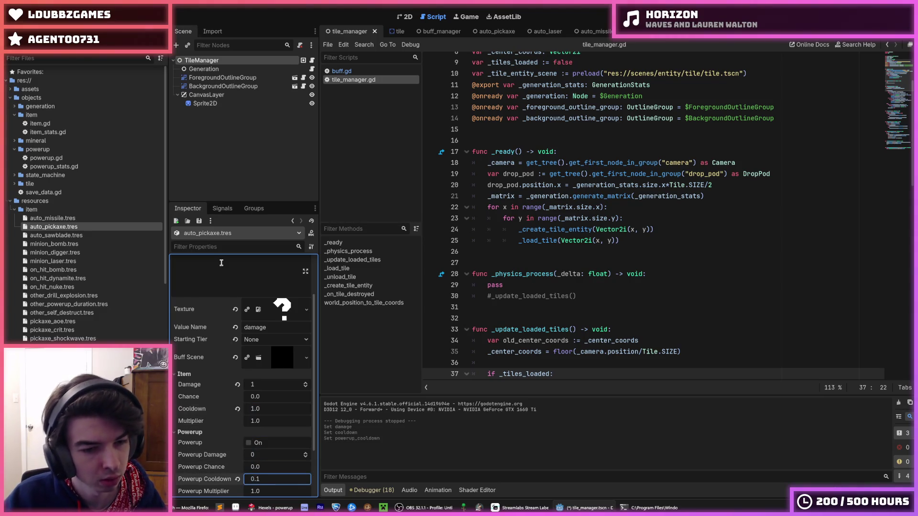
{"action": "scroll", "coordinate": [193, 409], "scroll_direction": "down", "scroll_amount": 1}
{"action": "scroll", "coordinate": [193, 409], "scroll_direction": "down", "scroll_amount": 1}
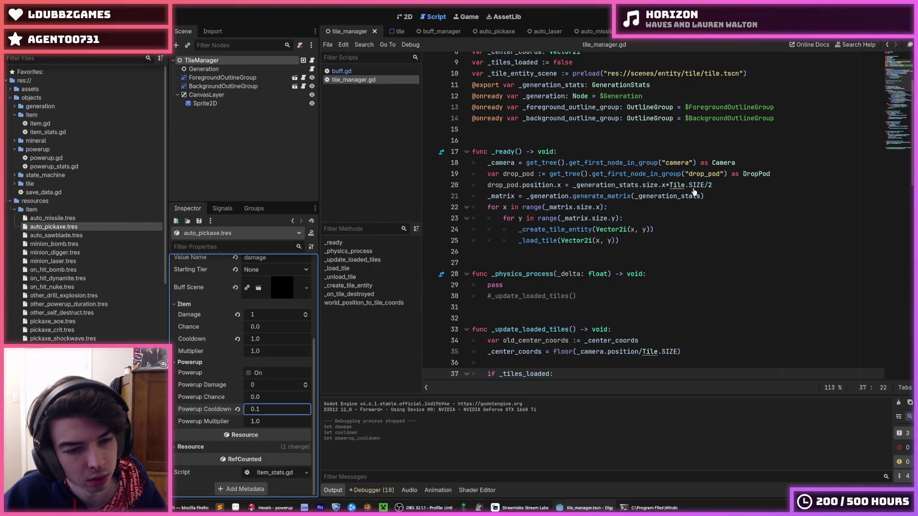
- Tick Powerup, save the scene, and run the game with F5
{"action": "key", "text": "ctrl+s"}
{"action": "key", "text": "shift+Tab"}
{"action": "key", "text": "shift+Tab"}
{"action": "key", "text": "shift+Tab"}
{"action": "key", "text": "space"}
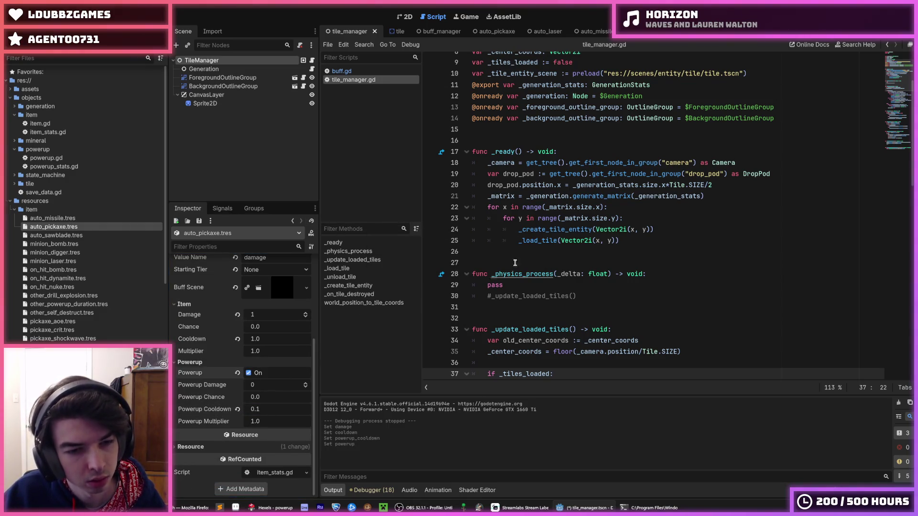
{"action": "key", "text": "F5"}
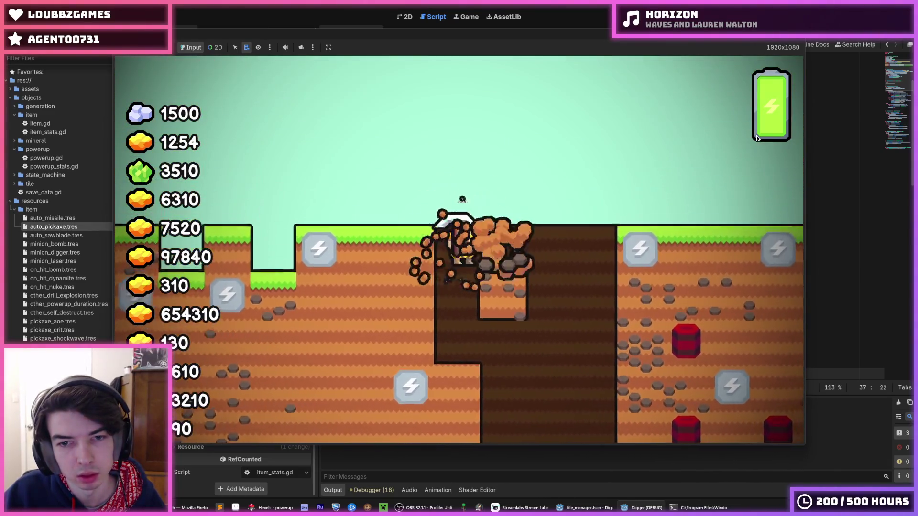
- Stop the running game and set the auto pickaxe's Powerup Damage to 1
{"action": "key", "text": "F8"}
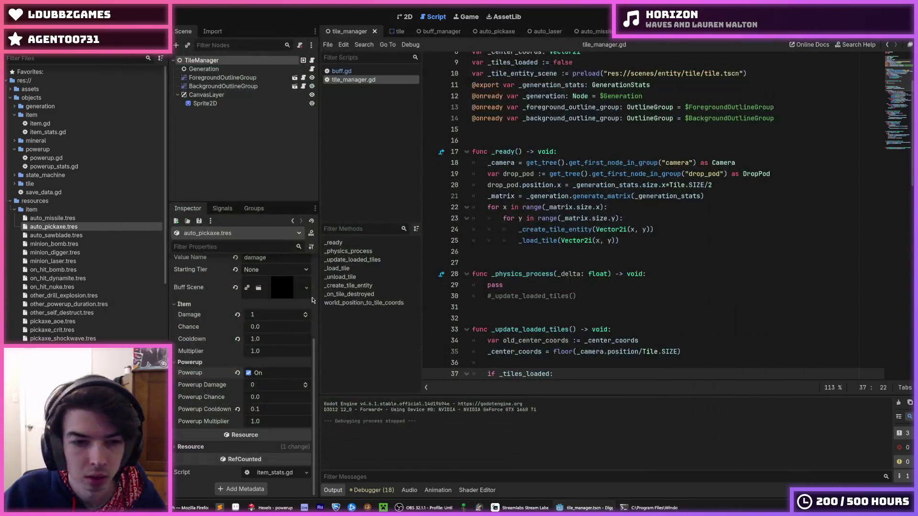
{"action": "scroll", "coordinate": [203, 329], "scroll_direction": "up", "scroll_amount": 2}
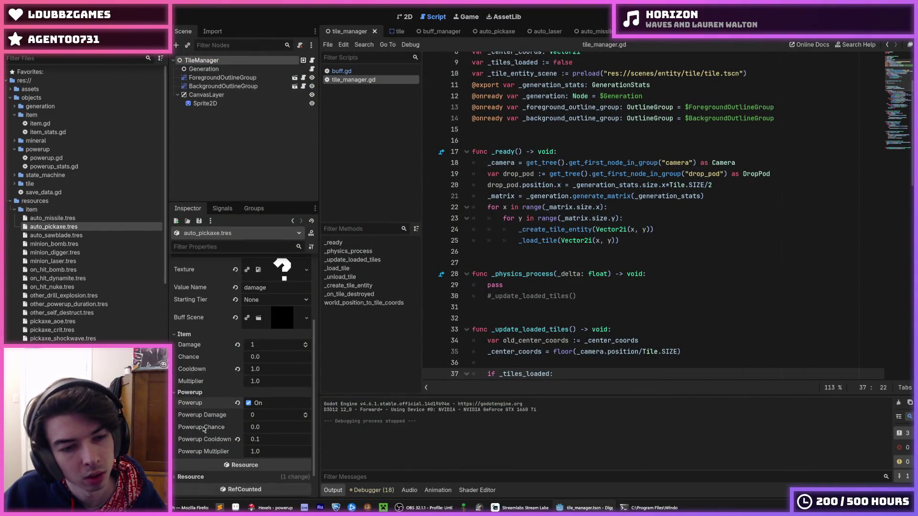
{"action": "left_click", "coordinate": [264, 414]}
{"action": "type", "text": "1"}
{"action": "key", "text": "Return"}
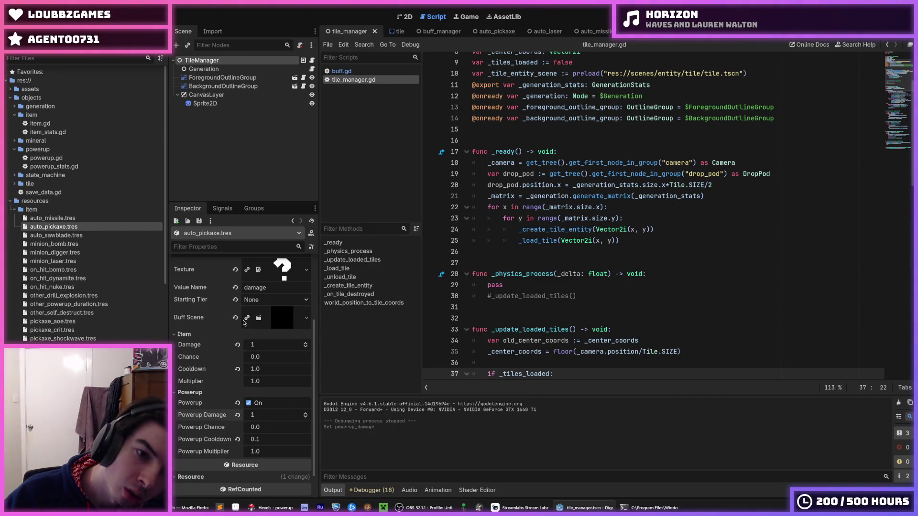
- Inspect the assigned Buff Scene, auto_pickaxe.tscn, expanding and collapsing its details
{"action": "left_click", "coordinate": [270, 318]}
{"action": "left_click", "coordinate": [283, 320]}
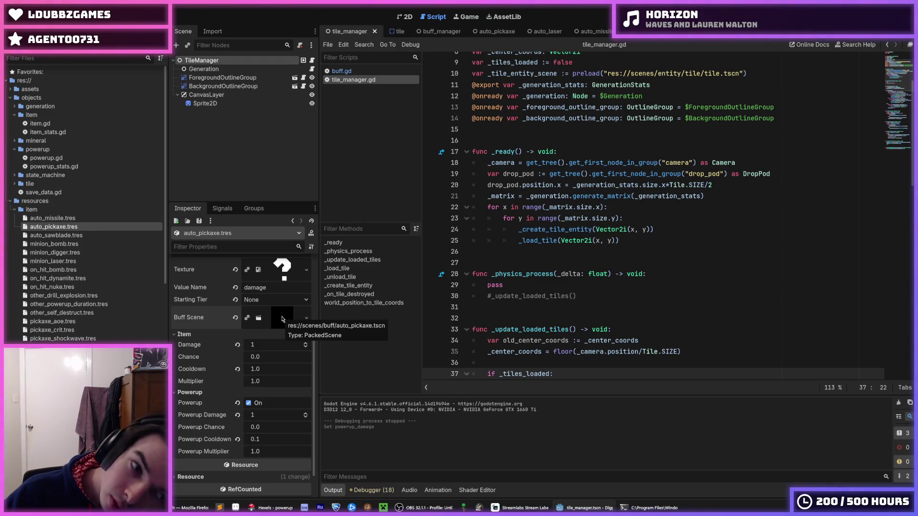
{"action": "left_click", "coordinate": [282, 319]}
{"action": "left_click", "coordinate": [282, 319]}
{"action": "left_click", "coordinate": [282, 320]}
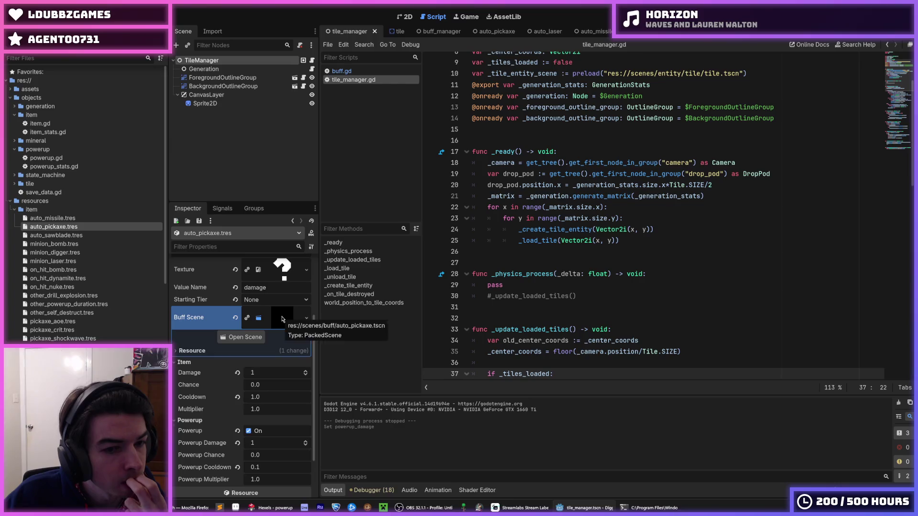
{"action": "scroll", "coordinate": [282, 320], "scroll_direction": "up", "scroll_amount": 3}
{"action": "left_click", "coordinate": [285, 405]}
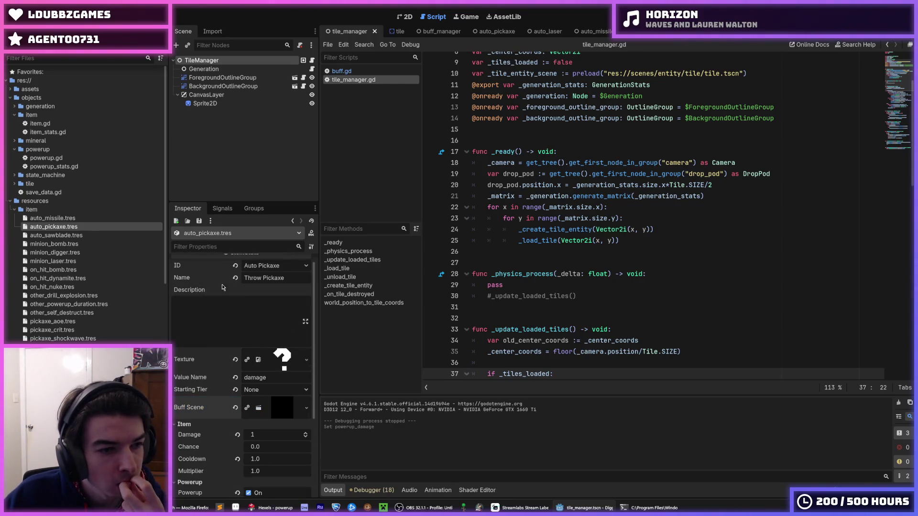
{"action": "scroll", "coordinate": [86, 200], "scroll_direction": "down", "scroll_amount": 10}
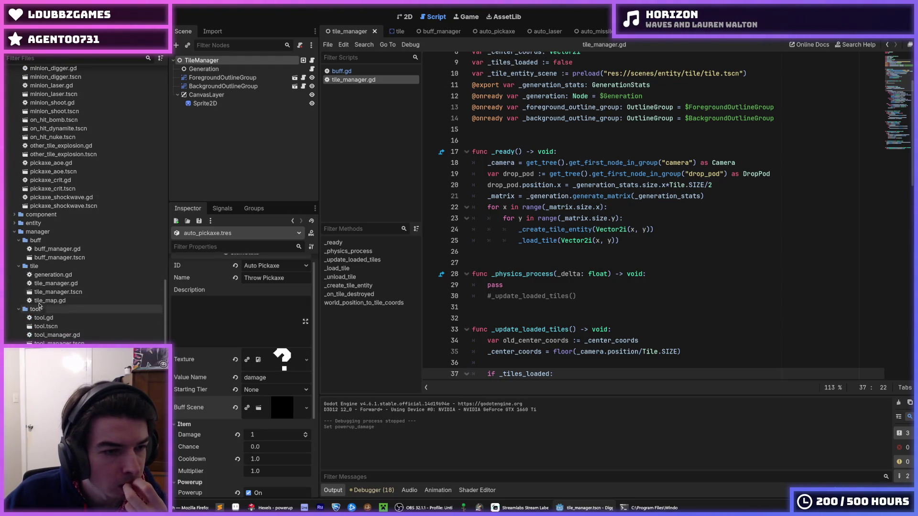
- Open tile.tscn from the entity folder and find AUTO_PICKAXE in tile.gd's powerup code
{"action": "left_click", "coordinate": [15, 223]}
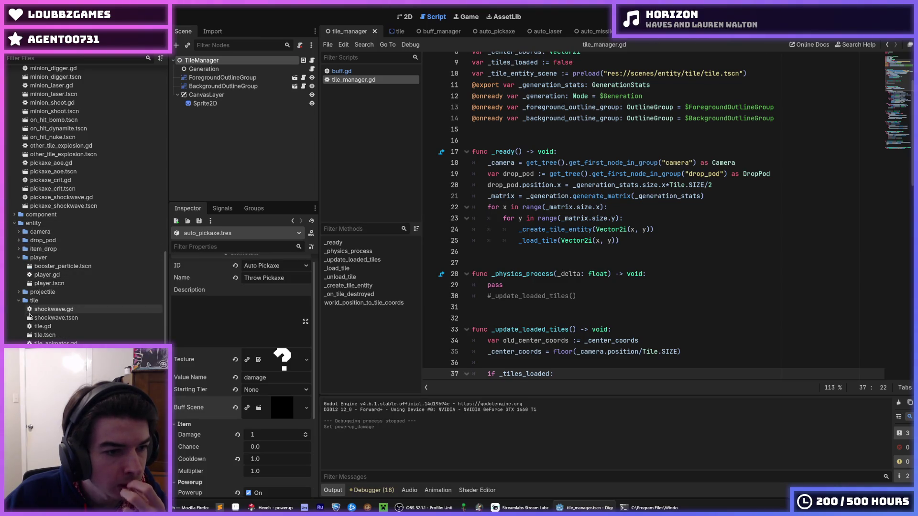
{"action": "double_click", "coordinate": [44, 334]}
{"action": "scroll", "coordinate": [654, 288], "scroll_direction": "down", "scroll_amount": 3}
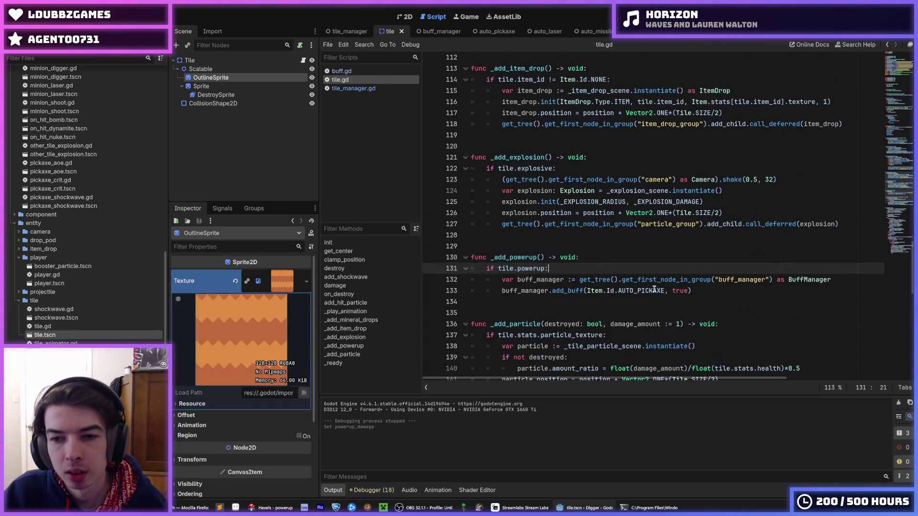
{"action": "double_click", "coordinate": [646, 291]}
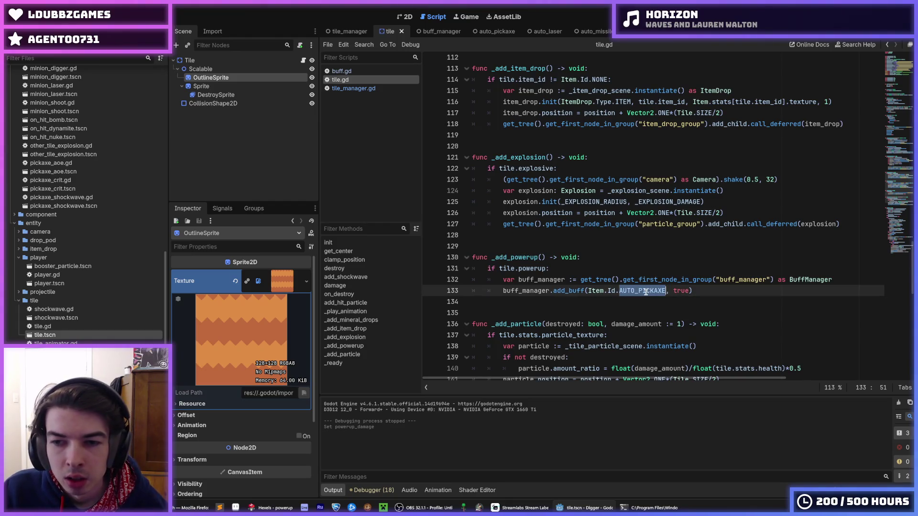
{"action": "left_click", "coordinate": [645, 290]}
{"action": "double_click", "coordinate": [645, 290]}
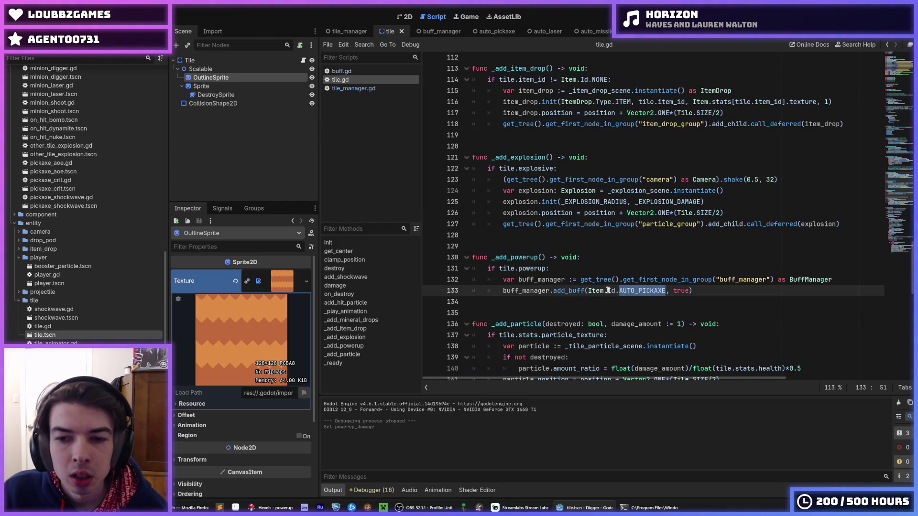
- Examine the add_buff(Item.Id.AUTO_PICKAXE) call on line 133, then switch to buff_manager
{"action": "double_click", "coordinate": [608, 290]}
{"action": "double_click", "coordinate": [595, 290]}
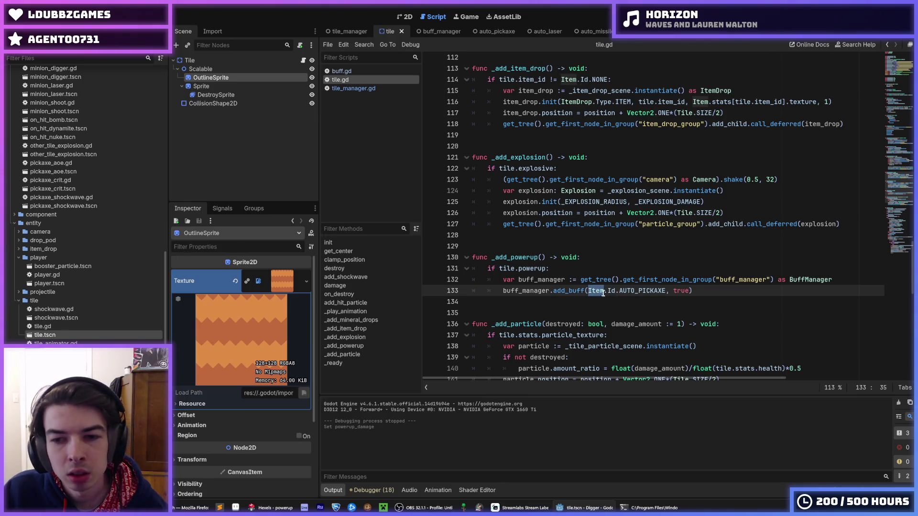
{"action": "triple_click", "coordinate": [610, 291]}
{"action": "left_click", "coordinate": [611, 292]}
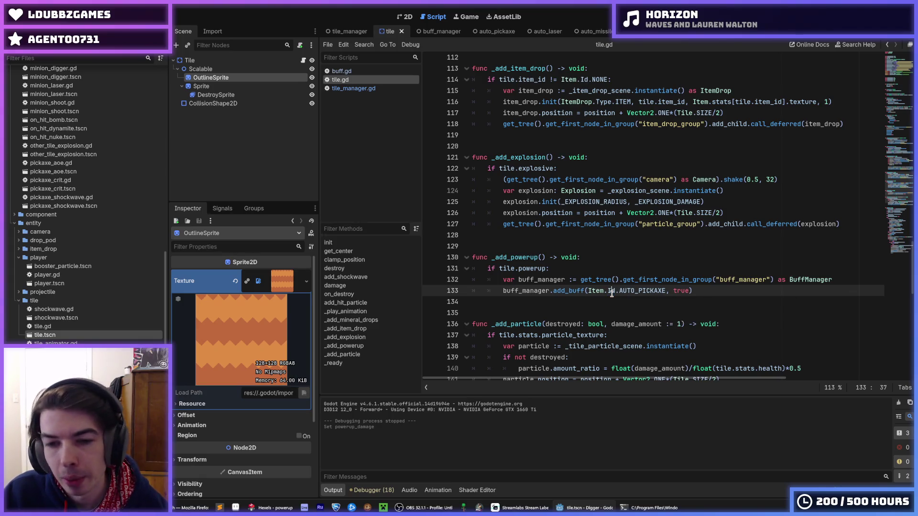
{"action": "double_click", "coordinate": [631, 293]}
{"action": "left_click", "coordinate": [634, 293]}
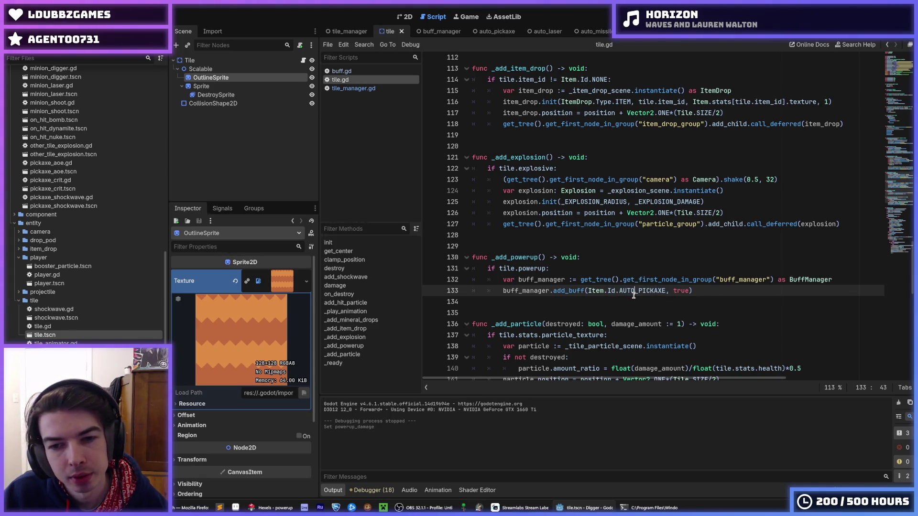
{"action": "double_click", "coordinate": [633, 292]}
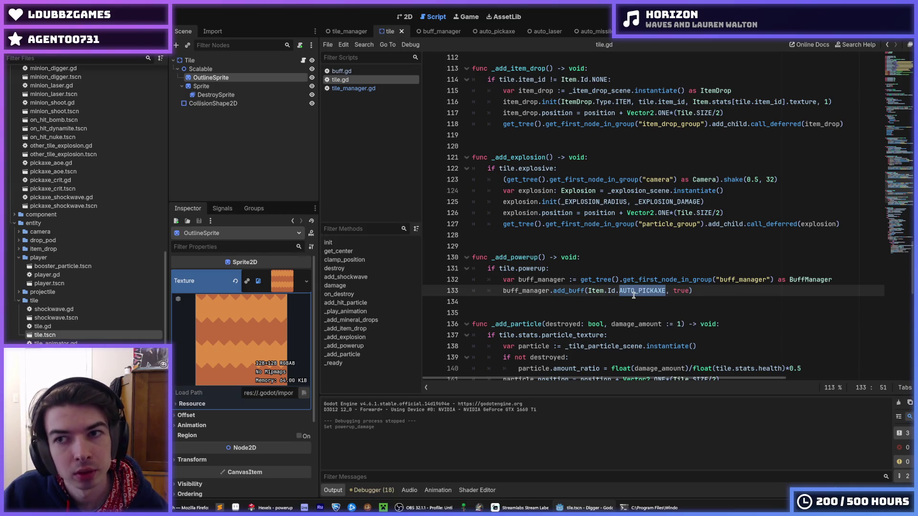
{"action": "left_click", "coordinate": [633, 292]}
{"action": "left_click", "coordinate": [598, 235]}
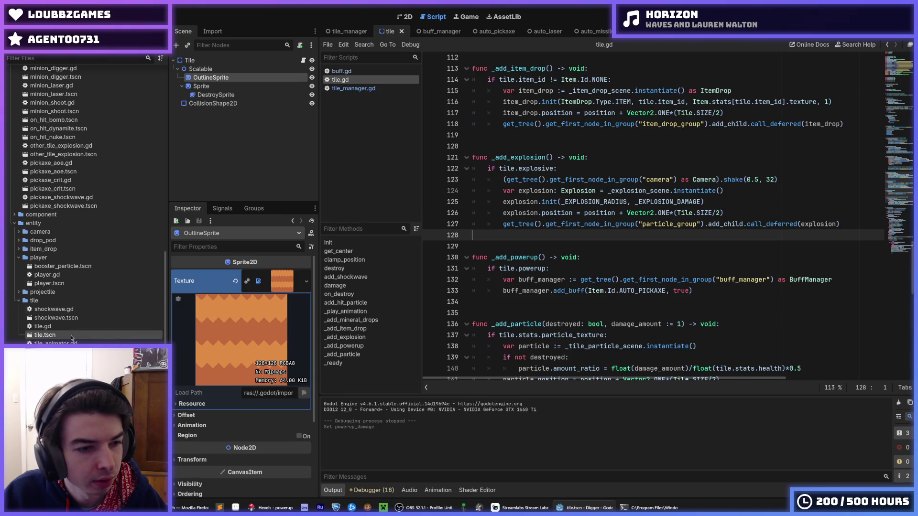
{"action": "key", "text": "ctrl+Tab"}
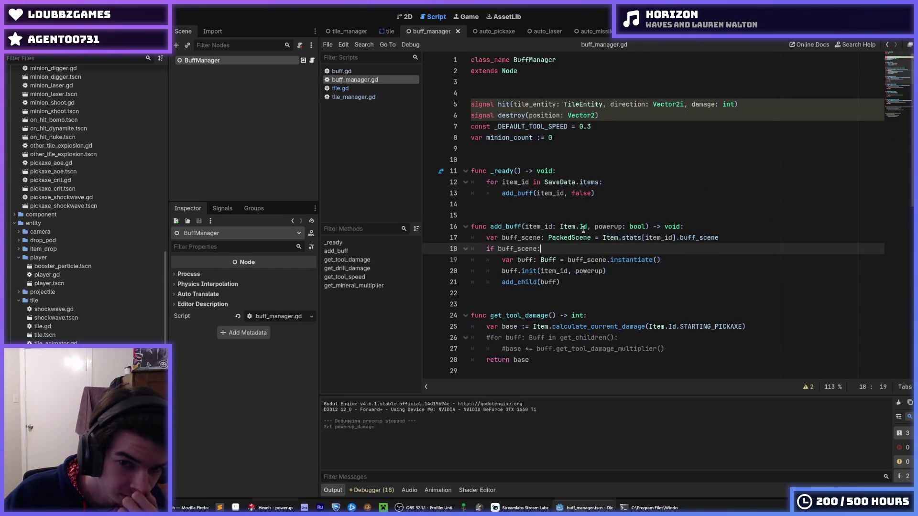
- Review the add_buff function's lines in buff_manager.gd, including the instantiate line
{"action": "left_click", "coordinate": [677, 262]}
{"action": "key", "text": "Down"}
{"action": "key", "text": "Up"}
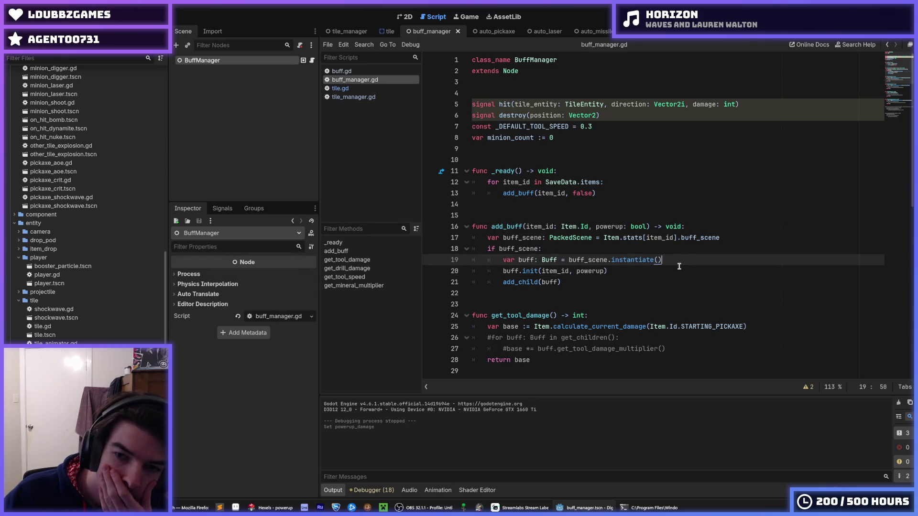
{"action": "key", "text": "Down"}
{"action": "key", "text": "Up"}
{"action": "key", "text": "Down"}
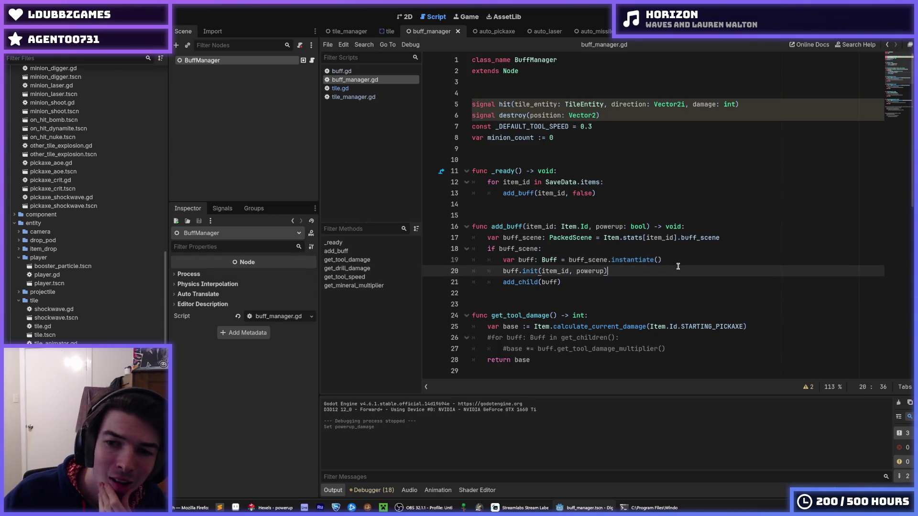
{"action": "key", "text": "Up"}
{"action": "key", "text": "Down"}
{"action": "key", "text": "Down"}
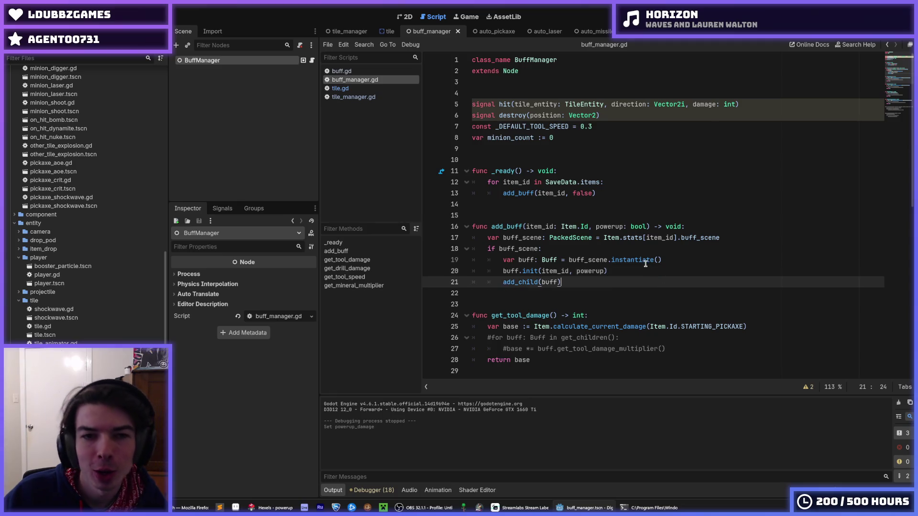
{"action": "left_click", "coordinate": [646, 261]}
- Go to buff.gd and review the timer.start(POWERUP_DURATION) line in _ready
{"action": "left_click", "coordinate": [362, 73]}
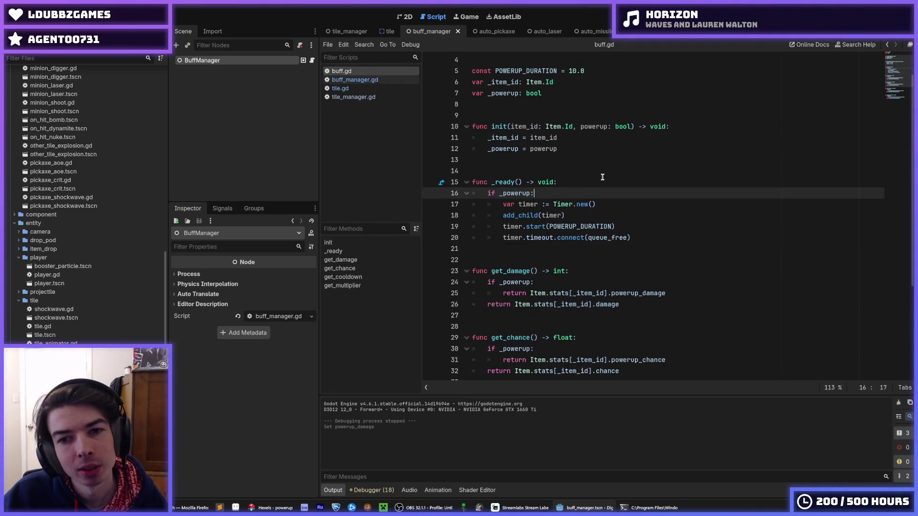
{"action": "left_click", "coordinate": [585, 183]}
{"action": "scroll", "coordinate": [586, 183], "scroll_direction": "up", "scroll_amount": 1}
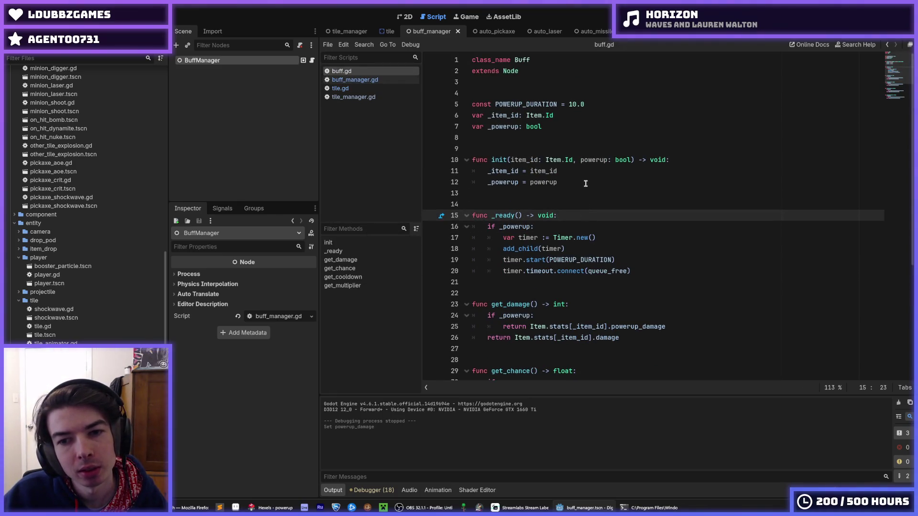
{"action": "double_click", "coordinate": [580, 259]}
{"action": "left_click", "coordinate": [551, 266]}
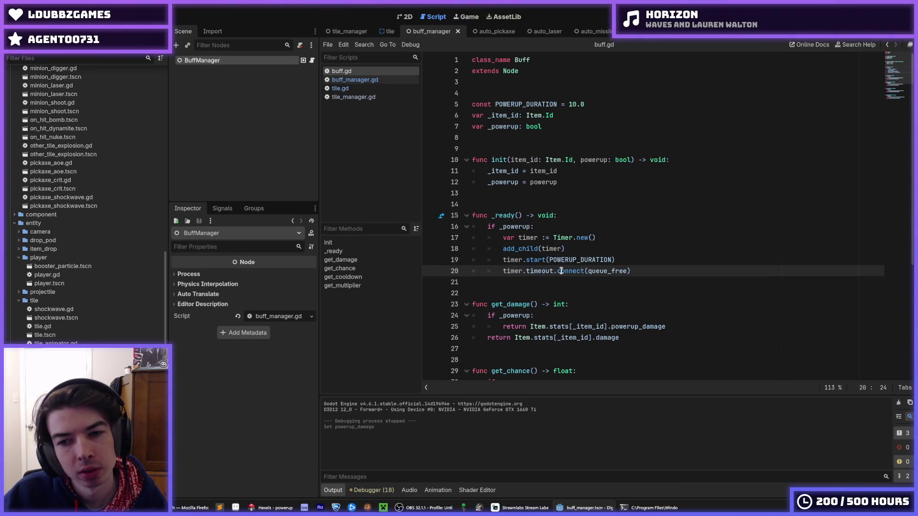
{"action": "left_click", "coordinate": [629, 259]}
{"action": "key", "text": "Down"}
{"action": "key", "text": "Up"}
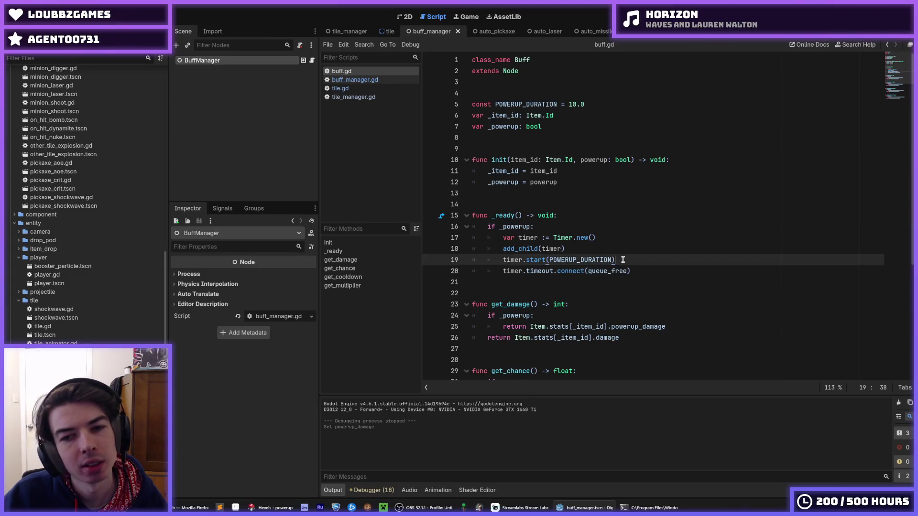
- Check the timeout connection to queue_free on line 20 and save the script
{"action": "double_click", "coordinate": [616, 266]}
{"action": "left_click", "coordinate": [635, 261]}
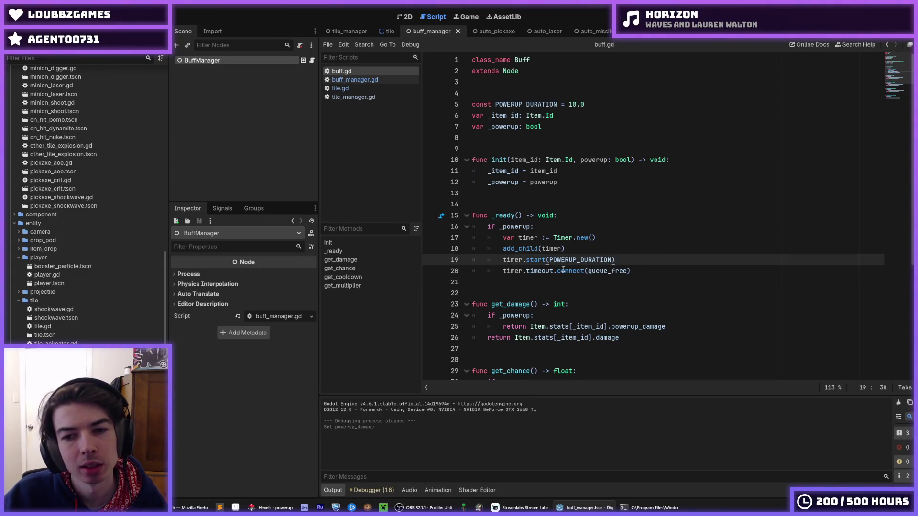
{"action": "double_click", "coordinate": [550, 268]}
{"action": "double_click", "coordinate": [571, 262]}
{"action": "left_click", "coordinate": [618, 262]}
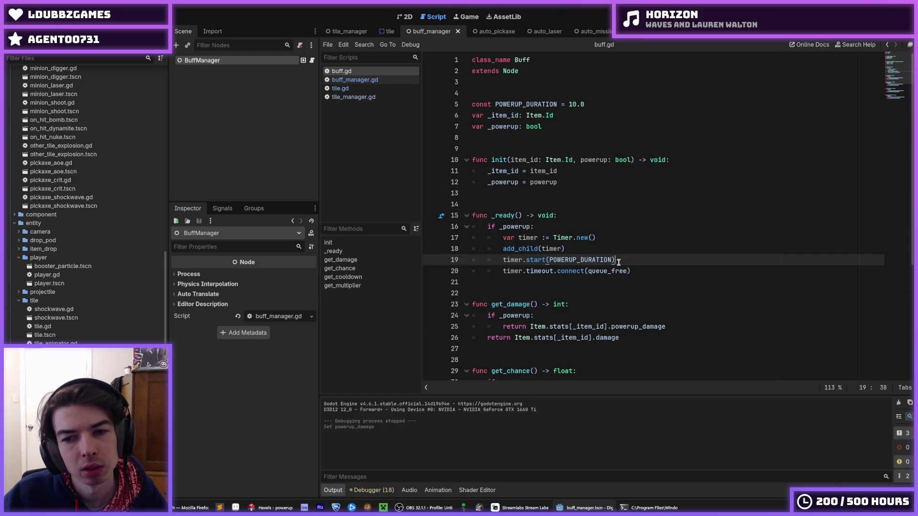
{"action": "mouse_move", "coordinate": [604, 262]}
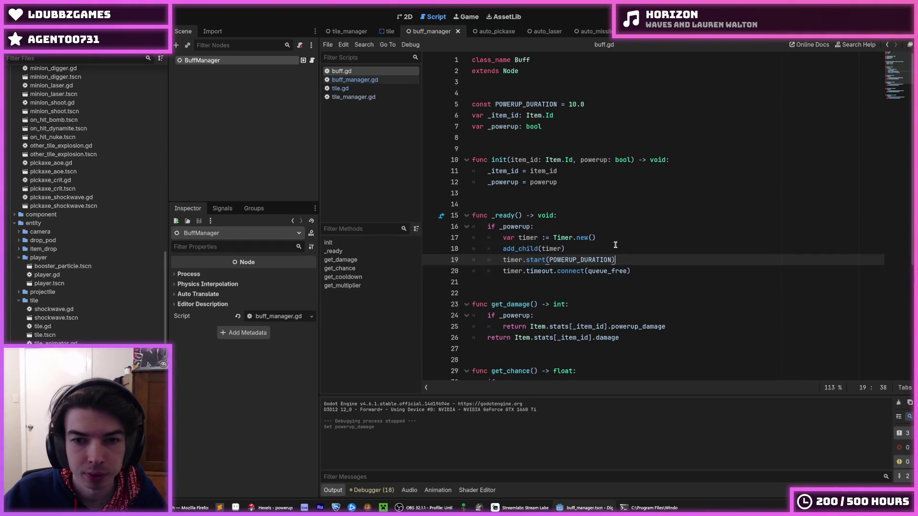
{"action": "key", "text": "ctrl+s"}
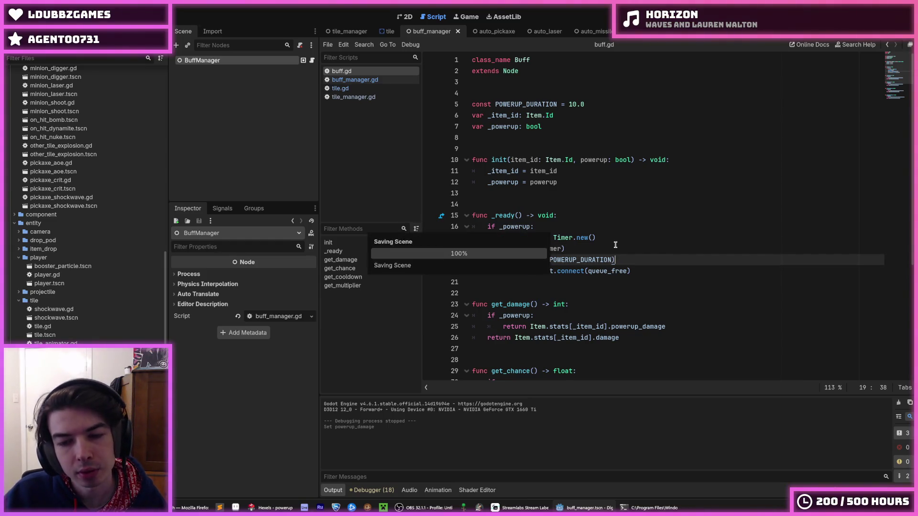
- Move the timeout.connect(queue_free) line above timer.start with Alt+Up and save buff.gd
{"action": "left_click", "coordinate": [591, 271]}
{"action": "key", "text": "alt+Up"}
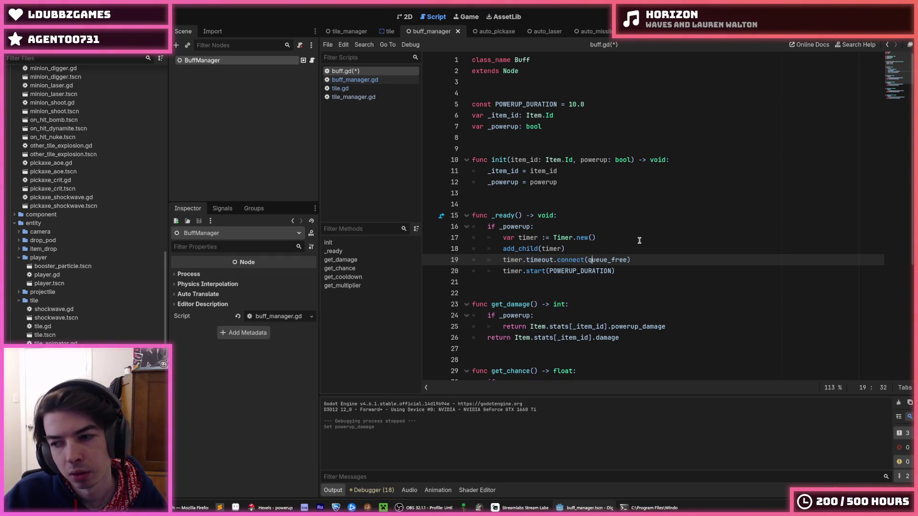
{"action": "key", "text": "ctrl+s"}
{"action": "key", "text": "Down"}
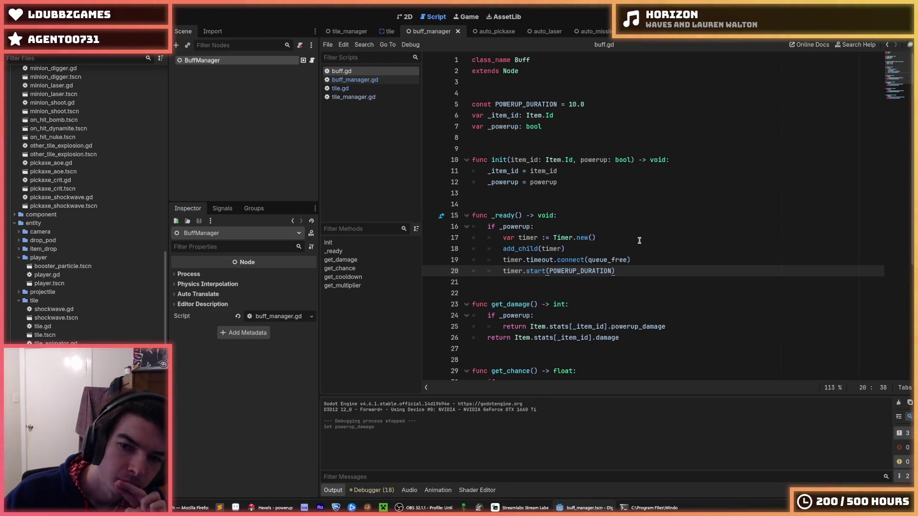
- Place the caret at the top of _ready's body, ready to insert a debug line
{"action": "left_click", "coordinate": [635, 261]}
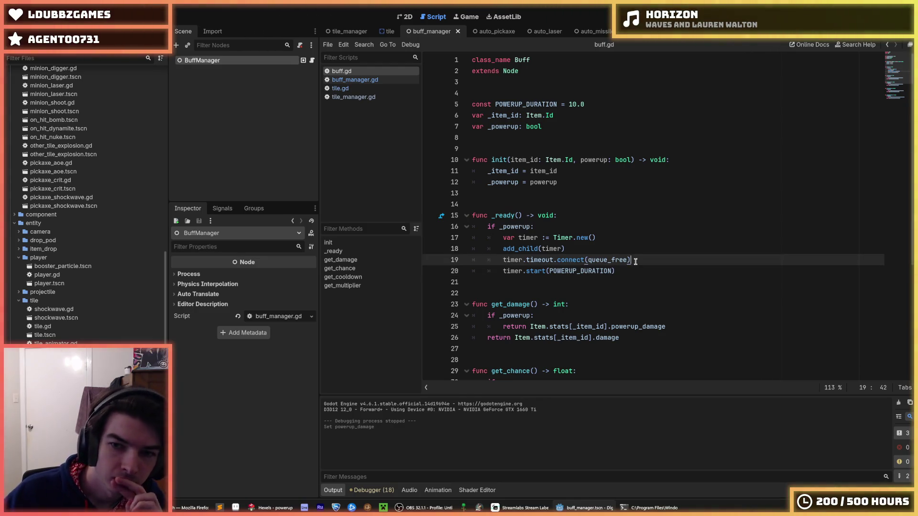
{"action": "left_click", "coordinate": [631, 249]}
{"action": "left_click", "coordinate": [627, 237]}
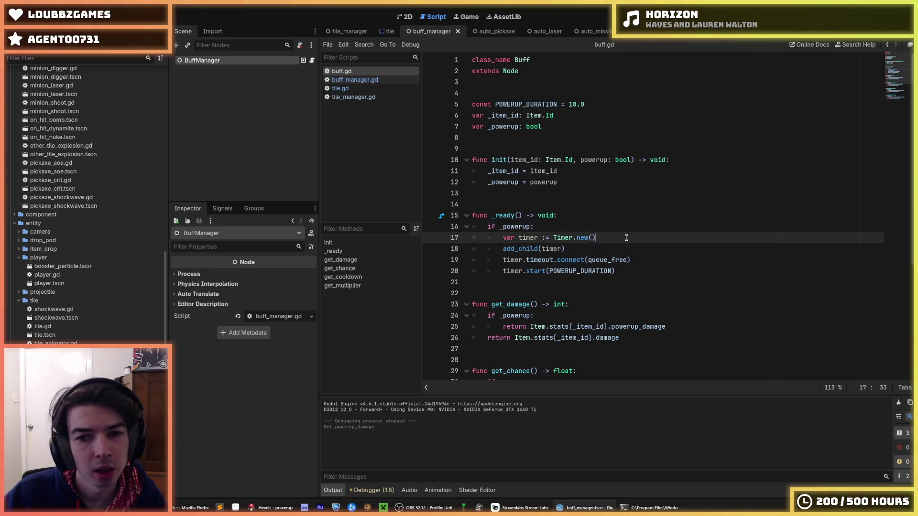
{"action": "left_click", "coordinate": [600, 227]}
{"action": "scroll", "coordinate": [90, 287], "scroll_direction": "up", "scroll_amount": 10}
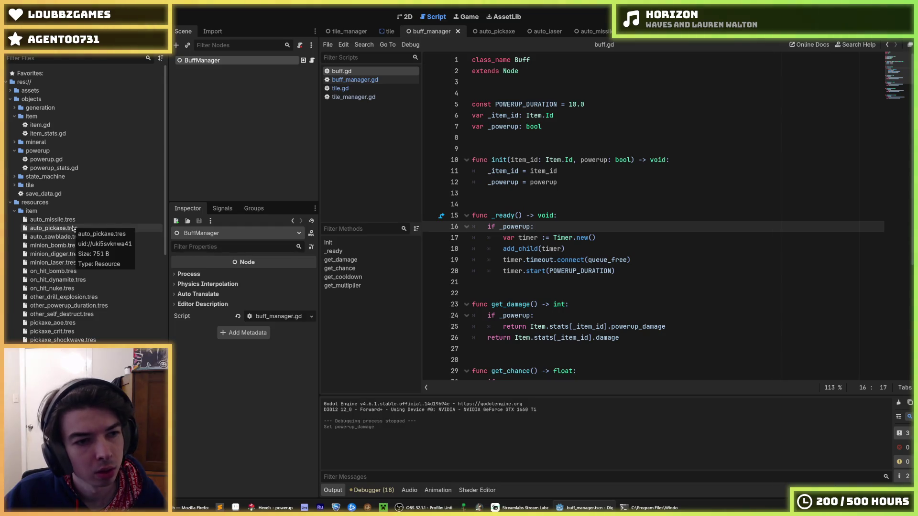
{"action": "scroll", "coordinate": [73, 237], "scroll_direction": "down", "scroll_amount": 5}
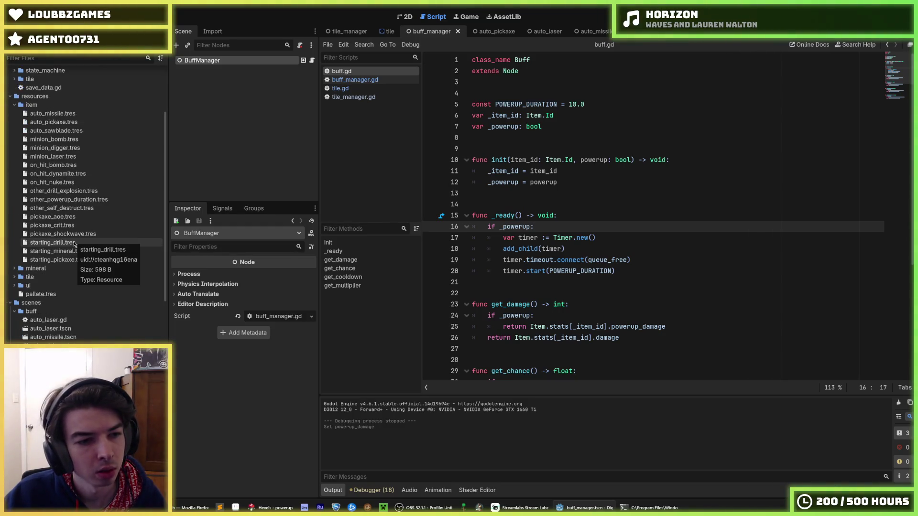
{"action": "key", "text": "Up"}
{"action": "key", "text": "End"}
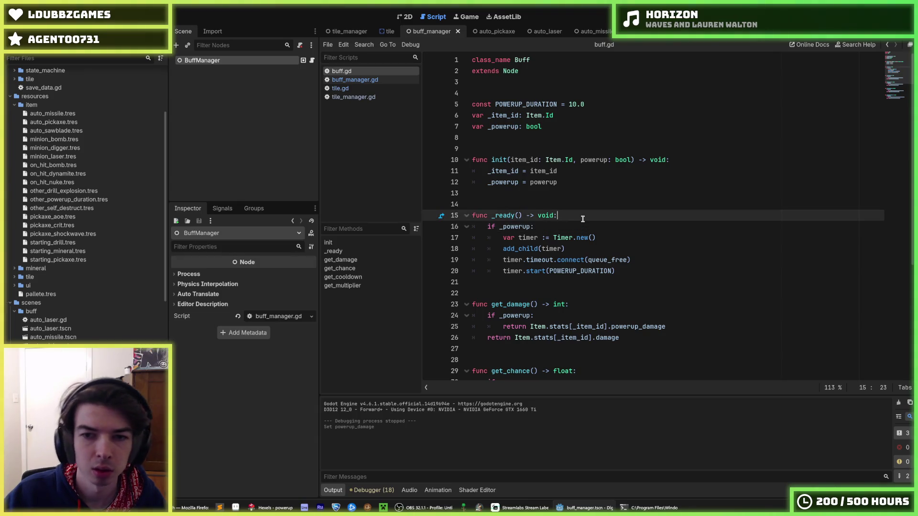
- Add print("hiiii") at the top of _ready, run the game to test, then stop it
{"action": "key", "text": "Return"}
{"action": "type", "text": "print("}
{"action": "type", "text": "\"\"hio"}
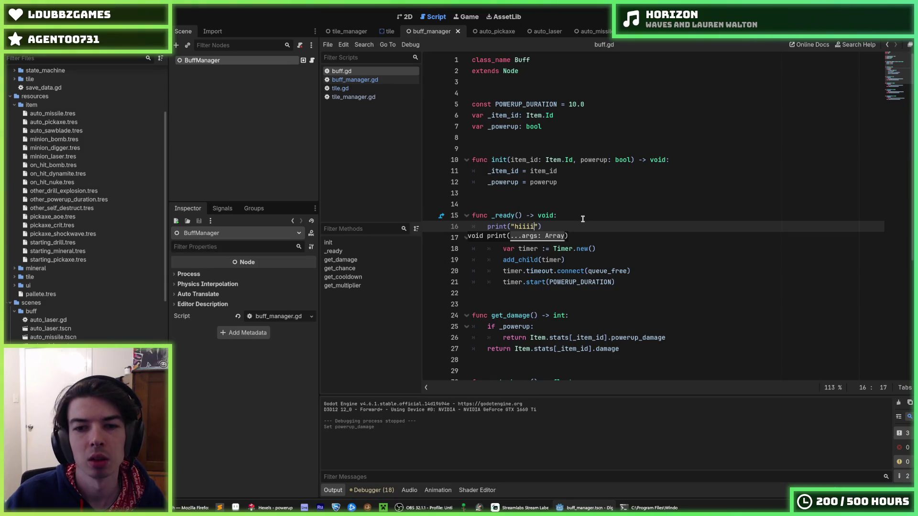
{"action": "key", "text": "F5"}
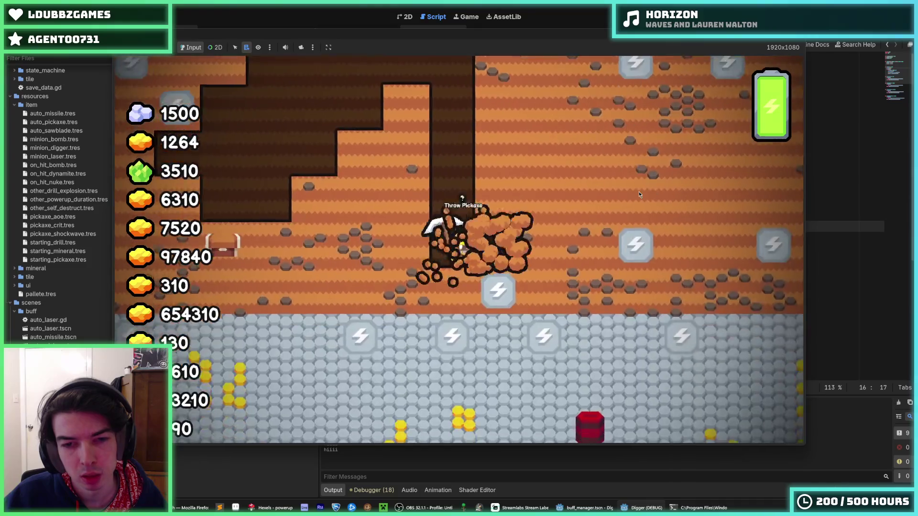
{"action": "key", "text": "F8"}
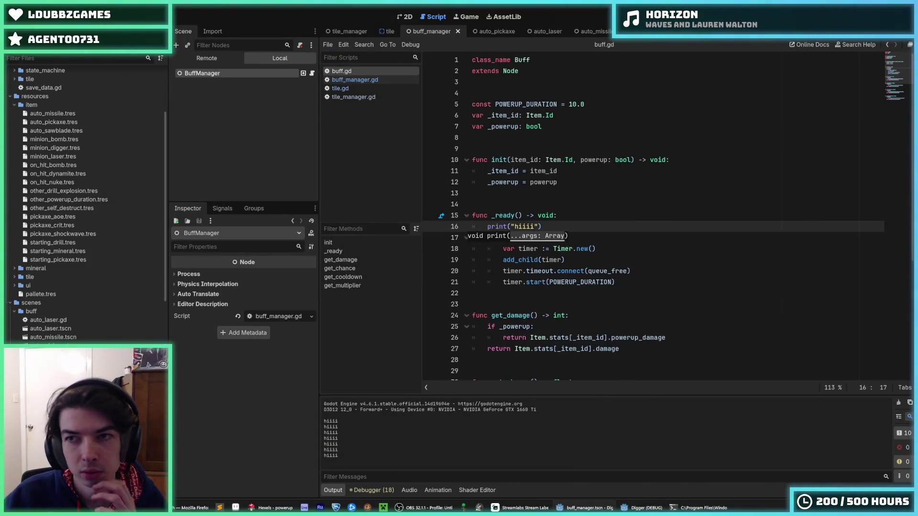
- Delete the temporary print line from buff.gd
{"action": "left_click_drag", "start_coordinate": [557, 226], "coordinate": [579, 218]}
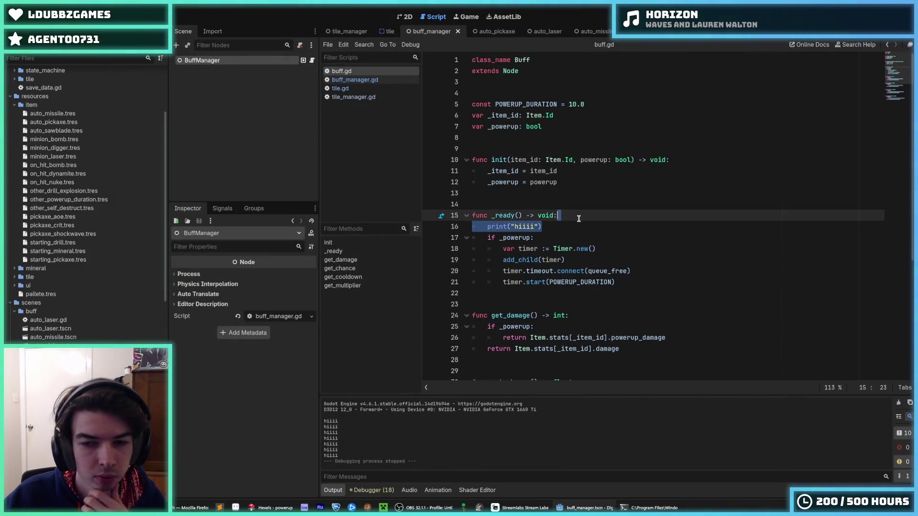
{"action": "key", "text": "BackSpace"}
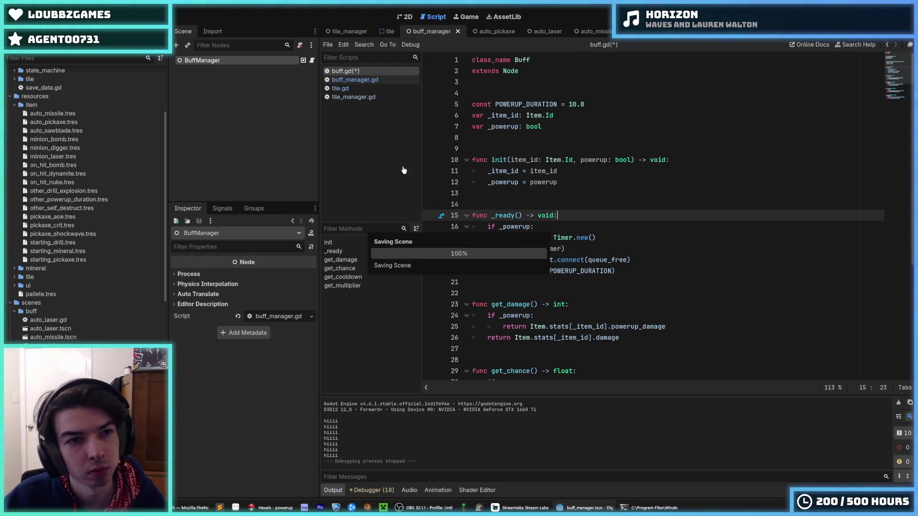
{"action": "scroll", "coordinate": [68, 191], "scroll_direction": "up", "scroll_amount": 5}
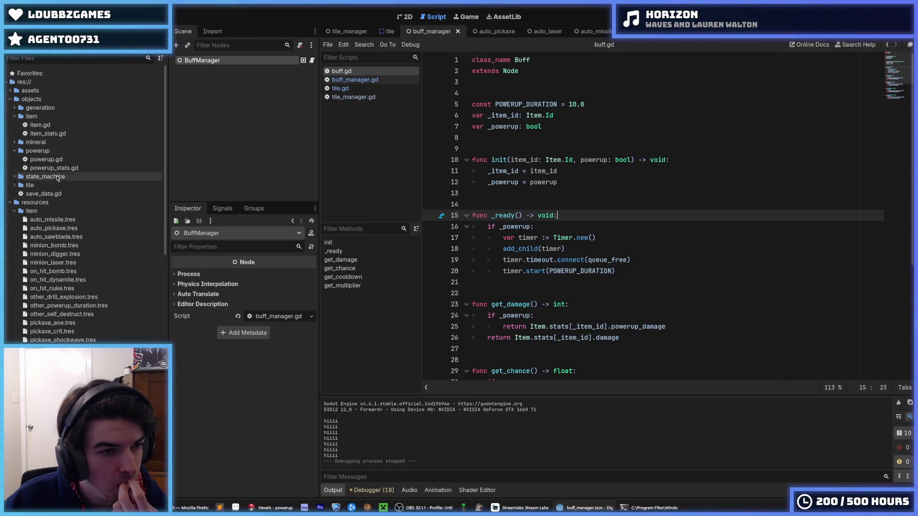
- Inspect the auto_pickaxe.tres item resource's properties in the Inspector
{"action": "left_click", "coordinate": [54, 228]}
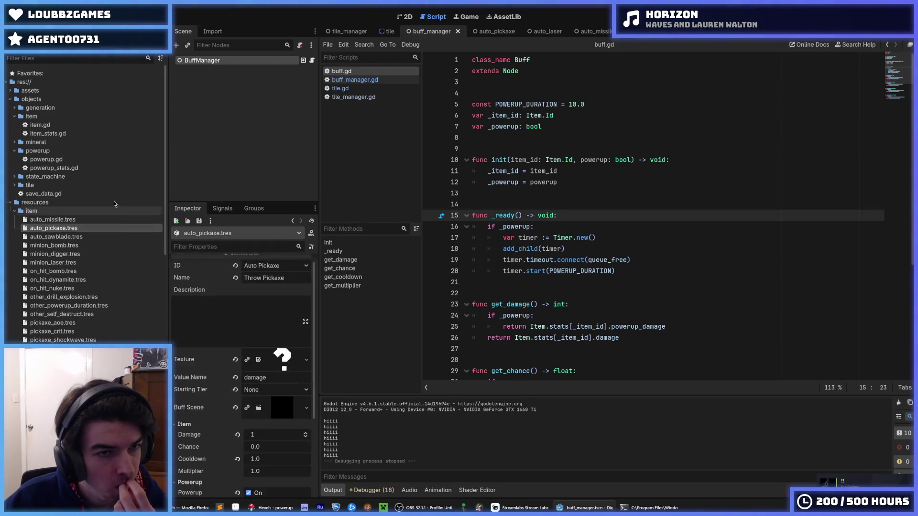
{"action": "scroll", "coordinate": [107, 268], "scroll_direction": "down", "scroll_amount": 5}
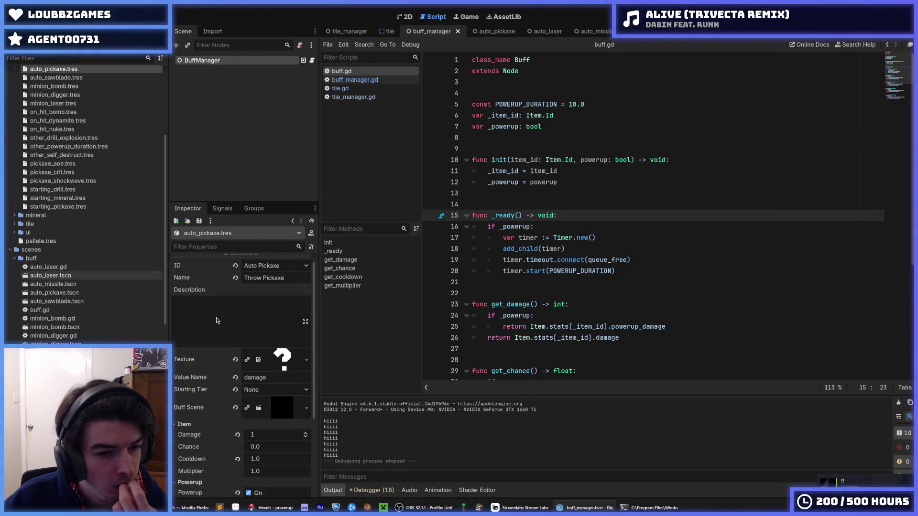
{"action": "scroll", "coordinate": [274, 340], "scroll_direction": "down", "scroll_amount": 4}
{"action": "scroll", "coordinate": [274, 340], "scroll_direction": "up", "scroll_amount": 4}
{"action": "scroll", "coordinate": [86, 201], "scroll_direction": "down", "scroll_amount": 5}
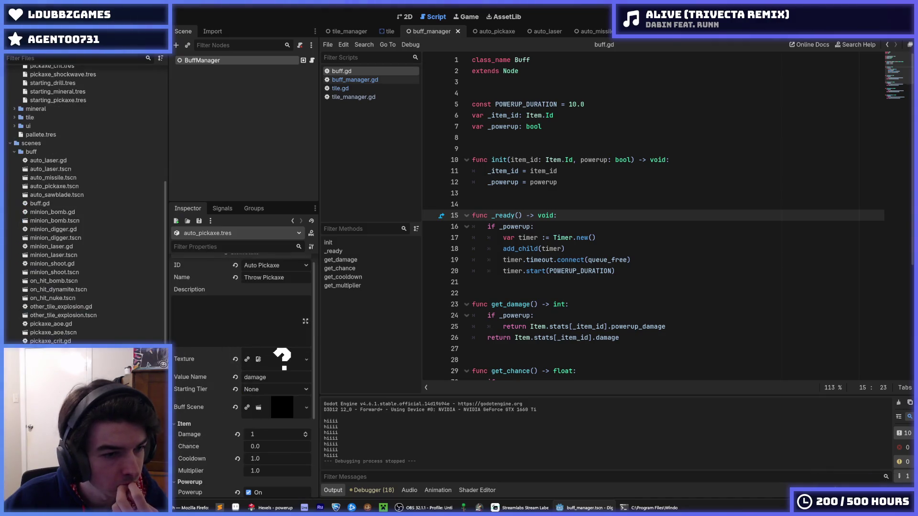
{"action": "scroll", "coordinate": [60, 330], "scroll_direction": "up", "scroll_amount": 3}
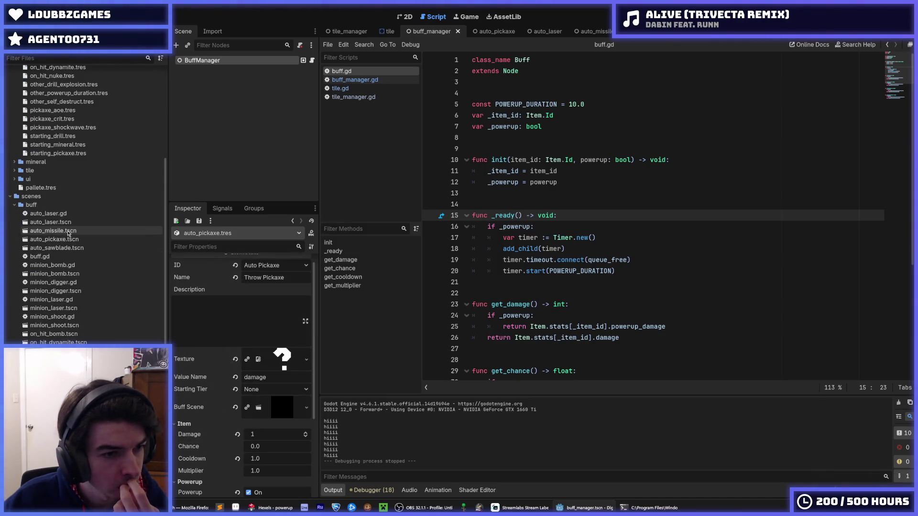
- Open auto_pickaxe.tscn, glancing at auto_missile.tscn, and right-click the AutoPickaxe root node
{"action": "double_click", "coordinate": [67, 239]}
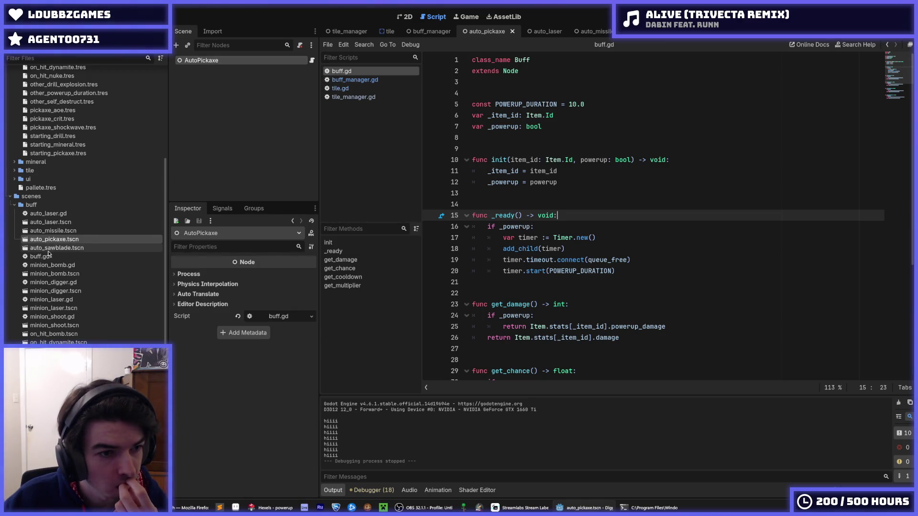
{"action": "double_click", "coordinate": [60, 232]}
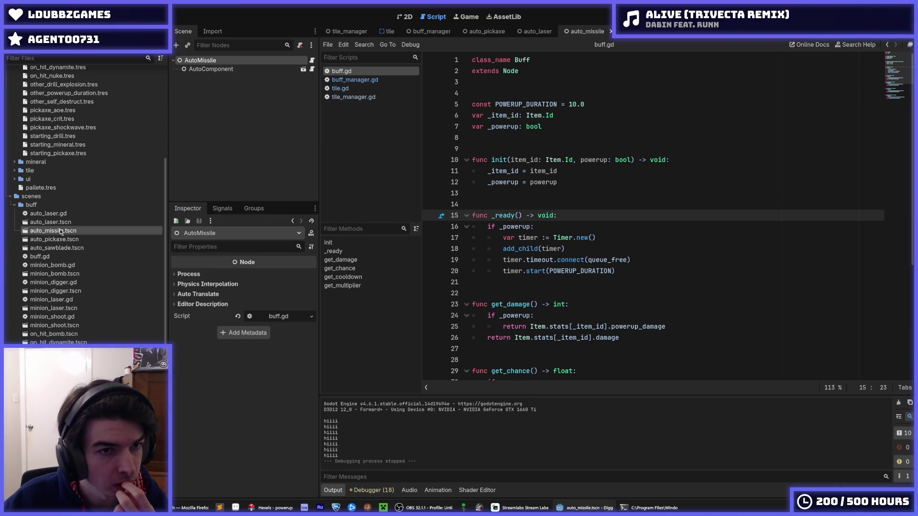
{"action": "double_click", "coordinate": [60, 239]}
{"action": "right_click", "coordinate": [228, 63]}
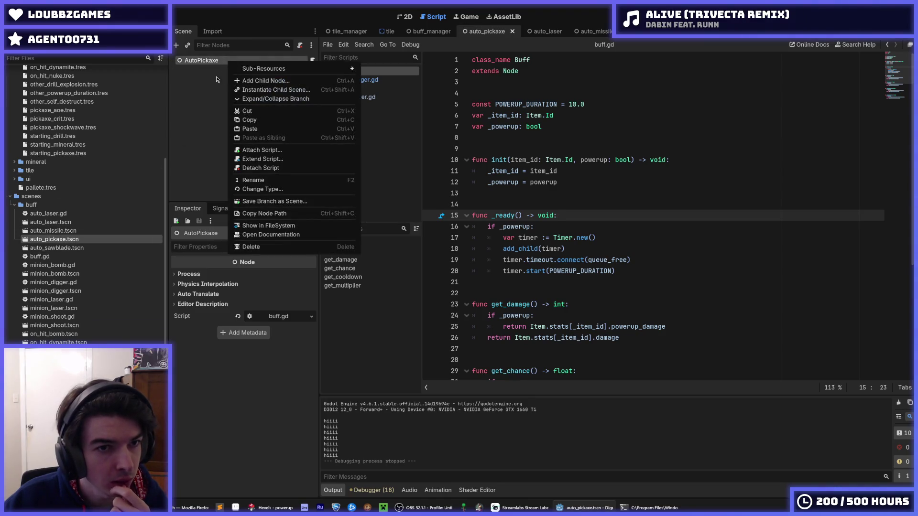
- Add the auto_component scene as an instanced child of AutoPickaxe
{"action": "left_click", "coordinate": [275, 90]}
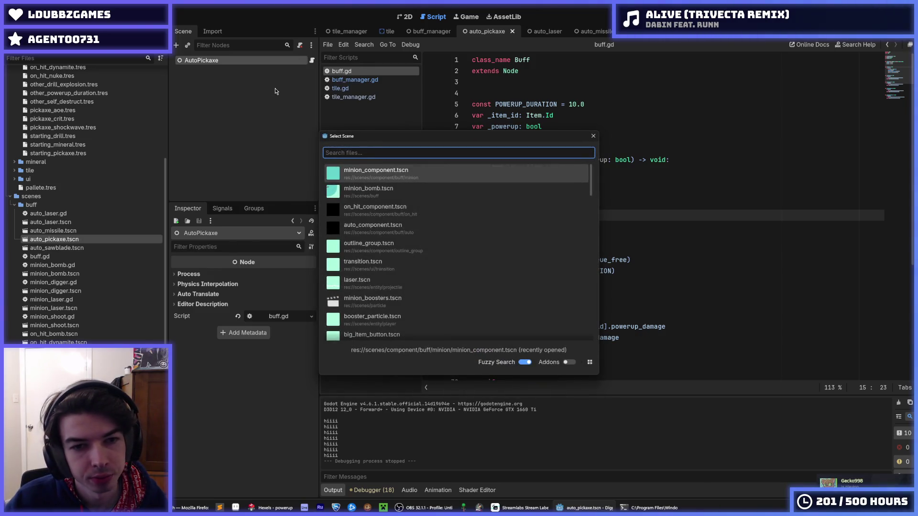
{"action": "type", "text": "auto_cpo"}
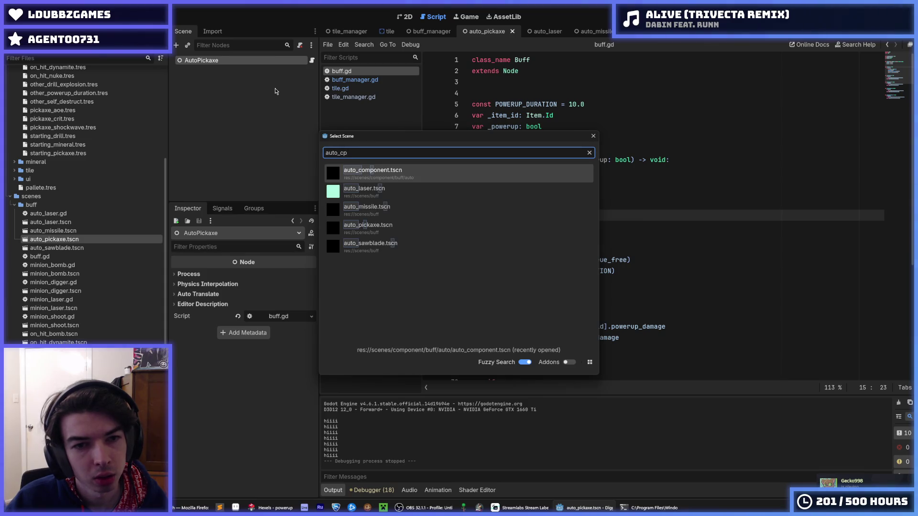
{"action": "key", "text": "Return"}
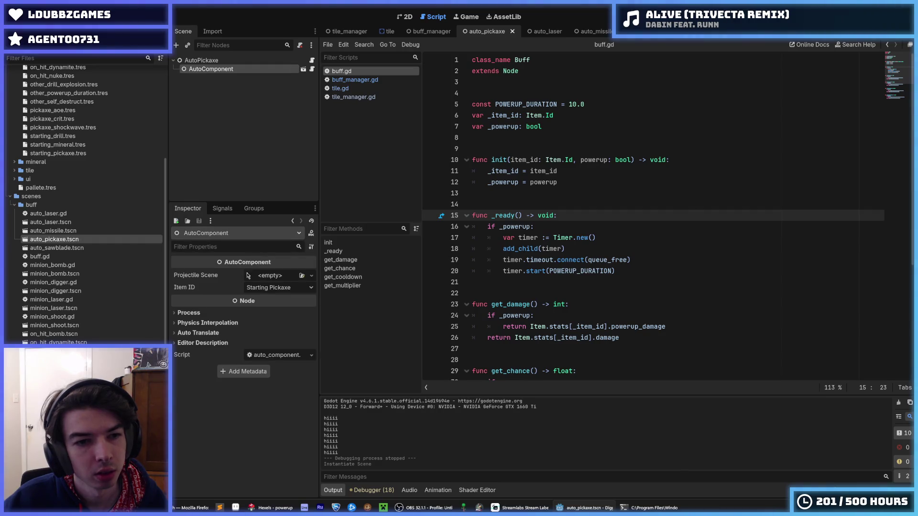
{"action": "scroll", "coordinate": [77, 311], "scroll_direction": "down", "scroll_amount": 5}
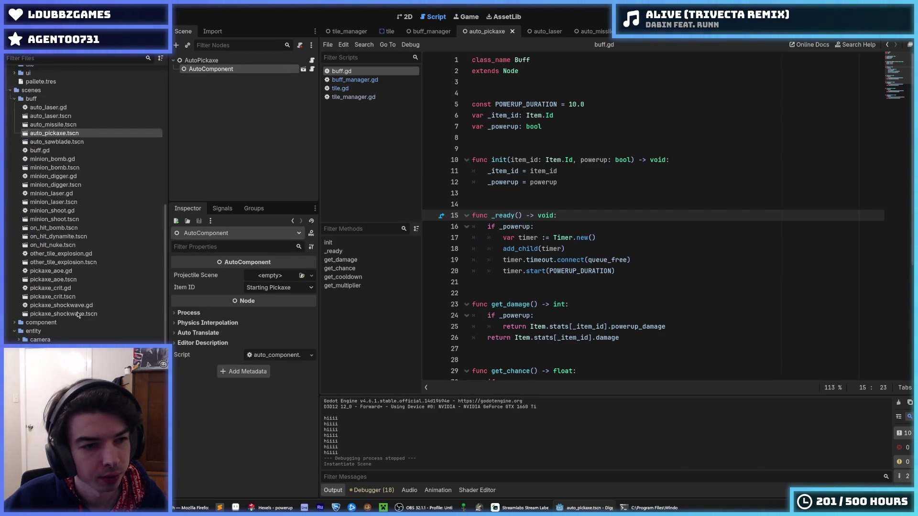
{"action": "scroll", "coordinate": [76, 314], "scroll_direction": "down", "scroll_amount": 3}
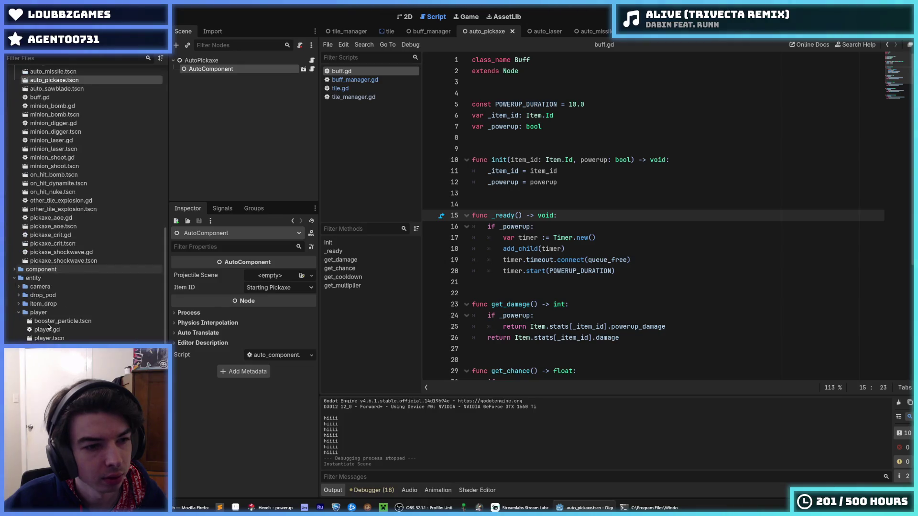
{"action": "scroll", "coordinate": [17, 312], "scroll_direction": "up", "scroll_amount": 6}
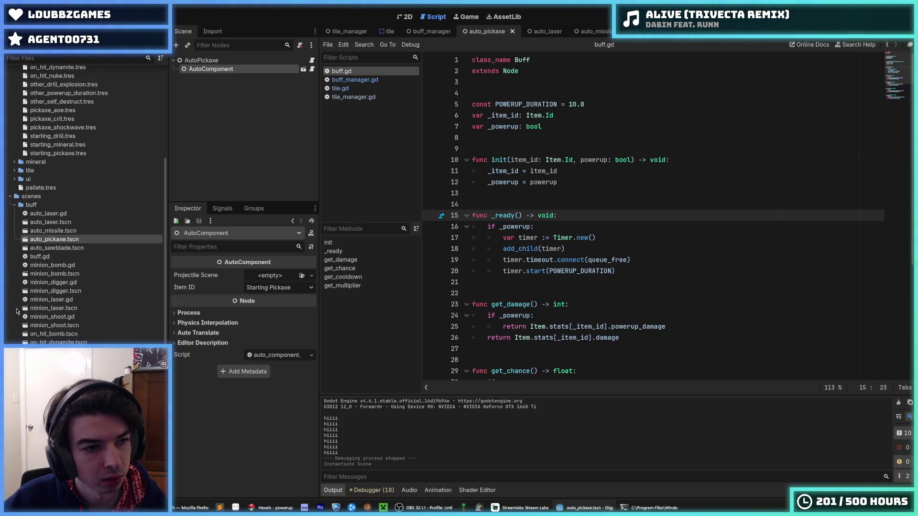
{"action": "scroll", "coordinate": [17, 311], "scroll_direction": "up", "scroll_amount": 8}
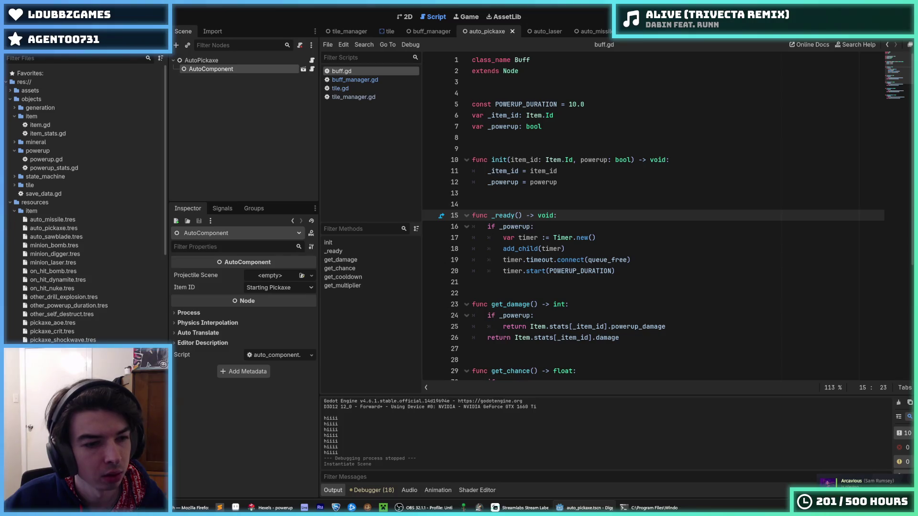
{"action": "scroll", "coordinate": [32, 280], "scroll_direction": "down", "scroll_amount": 10}
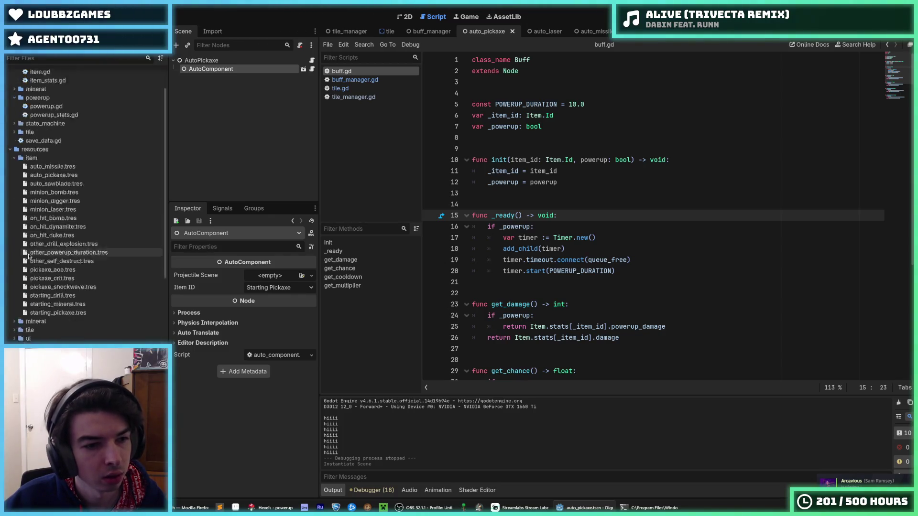
{"action": "scroll", "coordinate": [32, 280], "scroll_direction": "down", "scroll_amount": 8}
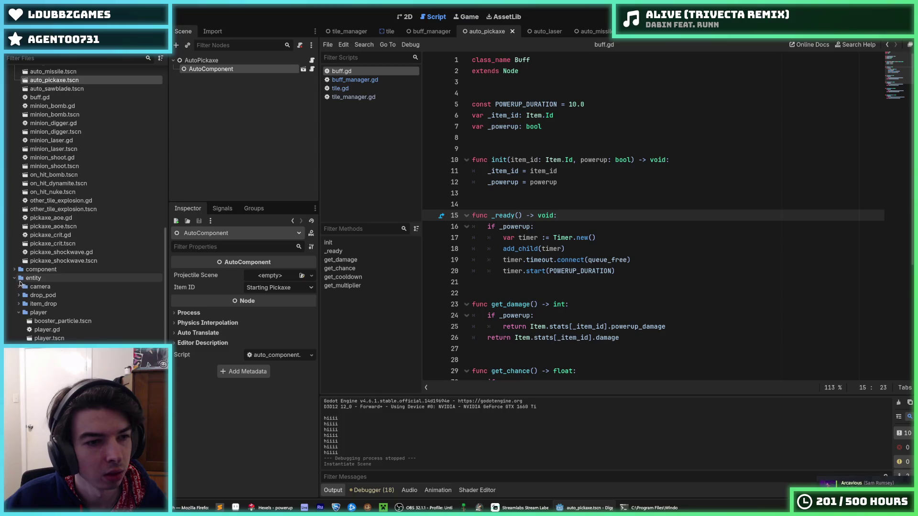
- Give the AutoComponent a projectile scene and On Hit Bomb Item ID, and save the scene
{"action": "left_click", "coordinate": [17, 240]}
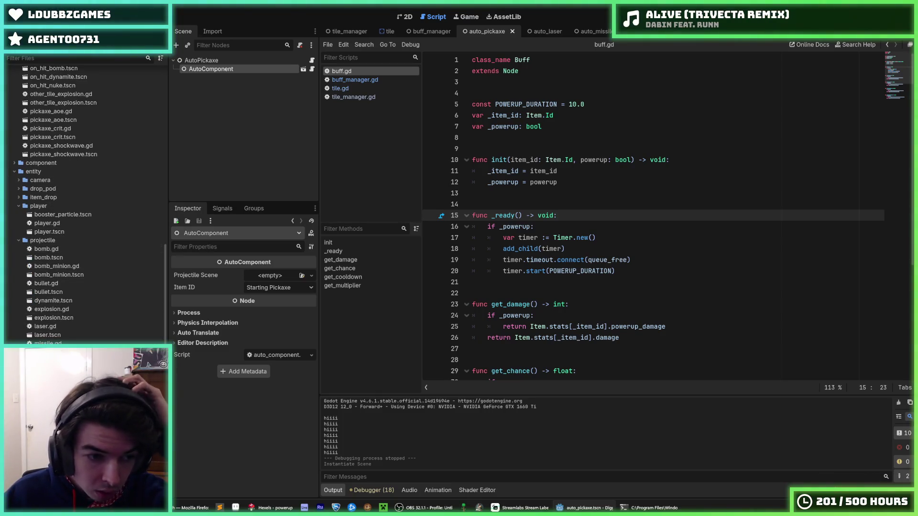
{"action": "mouse_move", "coordinate": [48, 335]}
{"action": "left_mouse_down"}
{"action": "mouse_move", "coordinate": [191, 306]}
{"action": "mouse_move", "coordinate": [270, 275]}
{"action": "left_mouse_up"}
{"action": "left_click", "coordinate": [264, 299]}
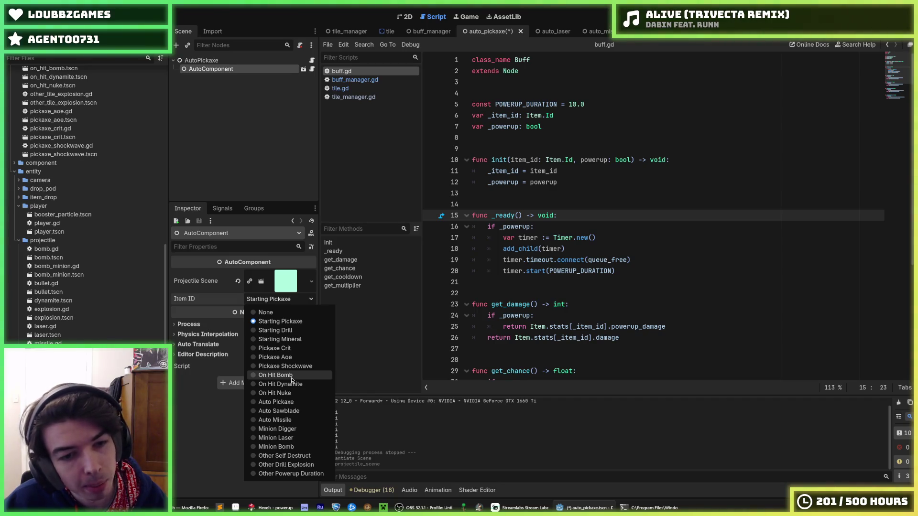
{"action": "left_click", "coordinate": [290, 377]}
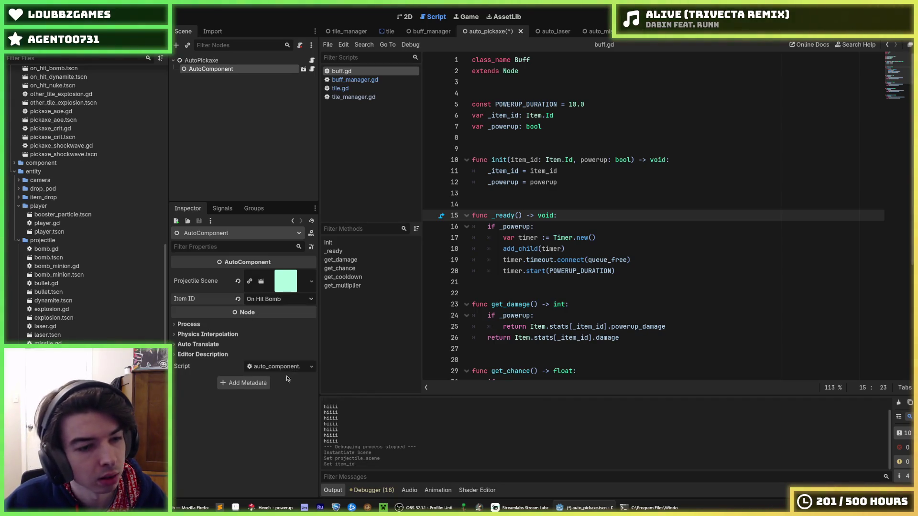
{"action": "key", "text": "ctrl+s"}
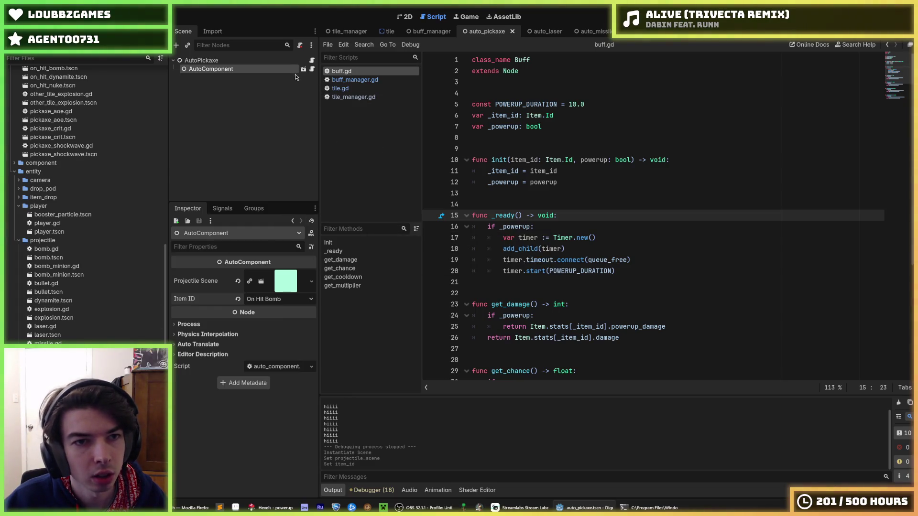
{"action": "left_click", "coordinate": [303, 69]}
{"action": "left_click", "coordinate": [647, 104]}
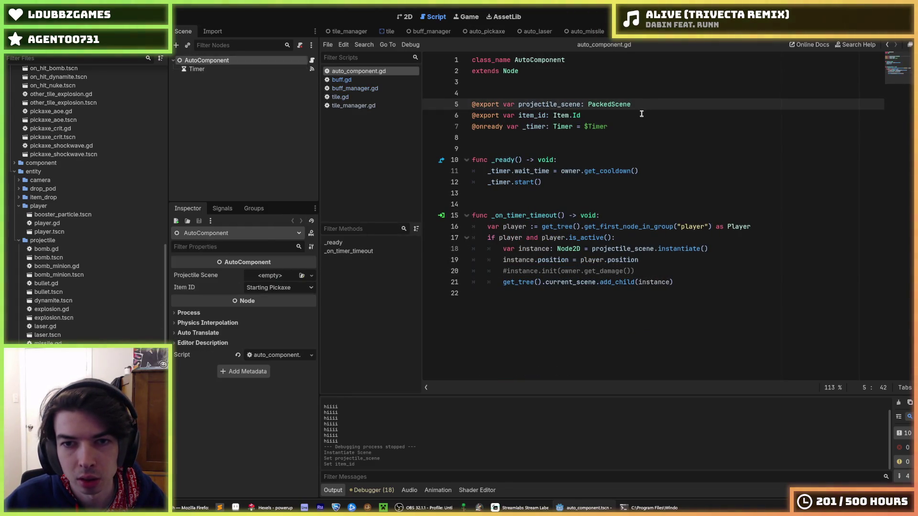
{"action": "left_click", "coordinate": [642, 114]}
{"action": "double_click", "coordinate": [544, 115]}
{"action": "left_click_drag", "start_coordinate": [653, 116], "coordinate": [674, 102]}
{"action": "key", "text": "BackSpace"}
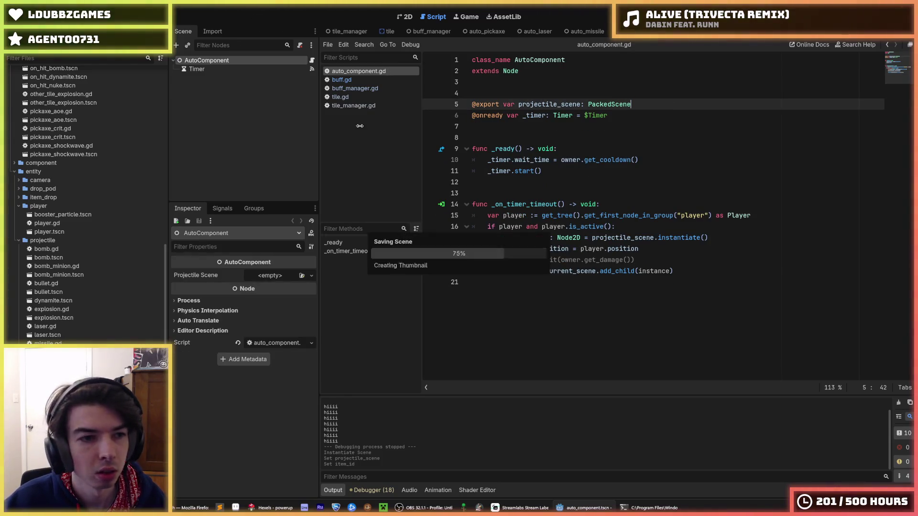
- Open the auto_missile and auto_sawblade scenes and inspect their AutoComponent nodes
{"action": "scroll", "coordinate": [102, 279], "scroll_direction": "down", "scroll_amount": 10}
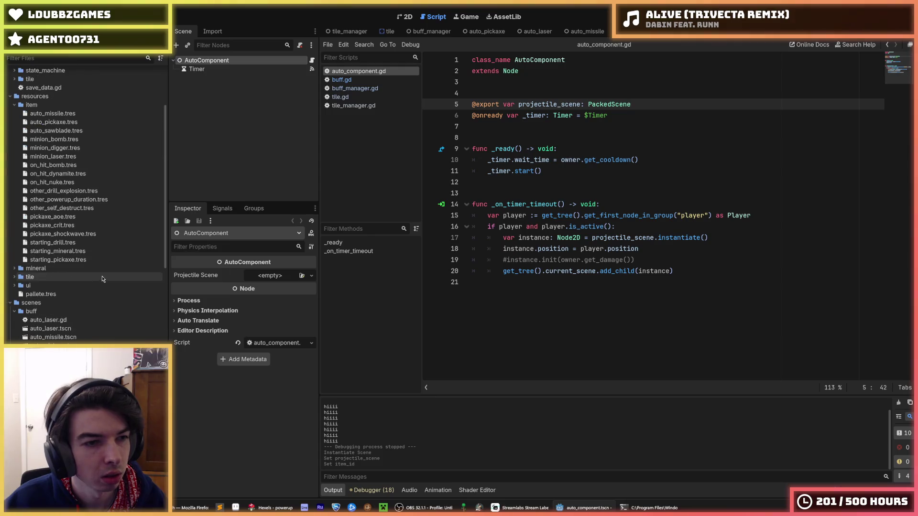
{"action": "double_click", "coordinate": [72, 338]}
{"action": "left_click", "coordinate": [232, 68]}
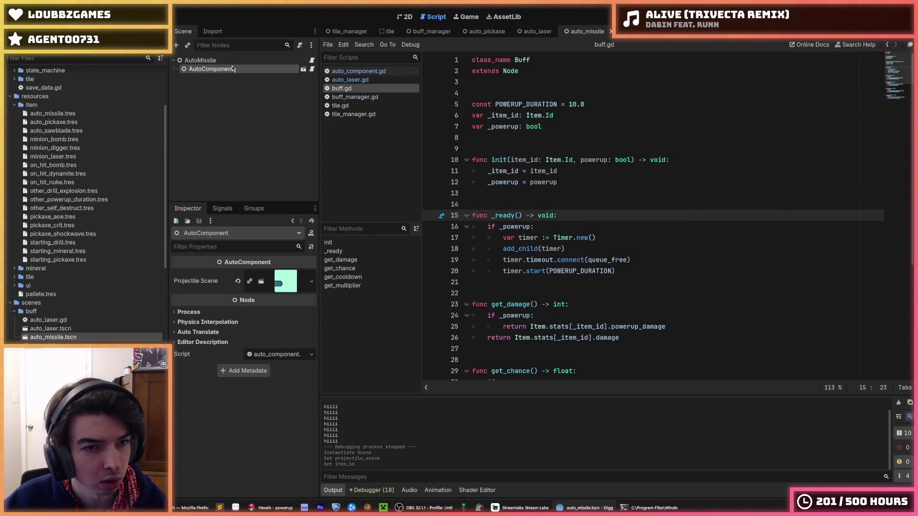
{"action": "double_click", "coordinate": [53, 346]}
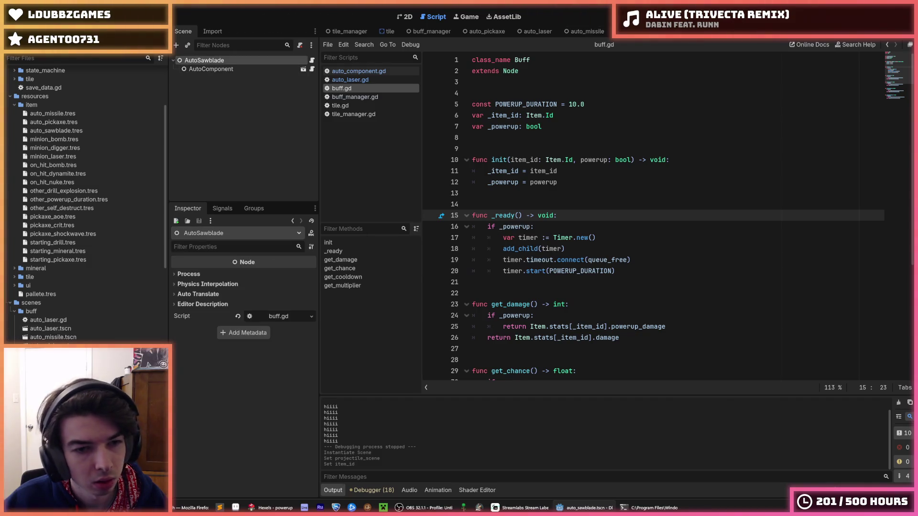
{"action": "left_click", "coordinate": [209, 69]}
{"action": "left_click", "coordinate": [590, 170]}
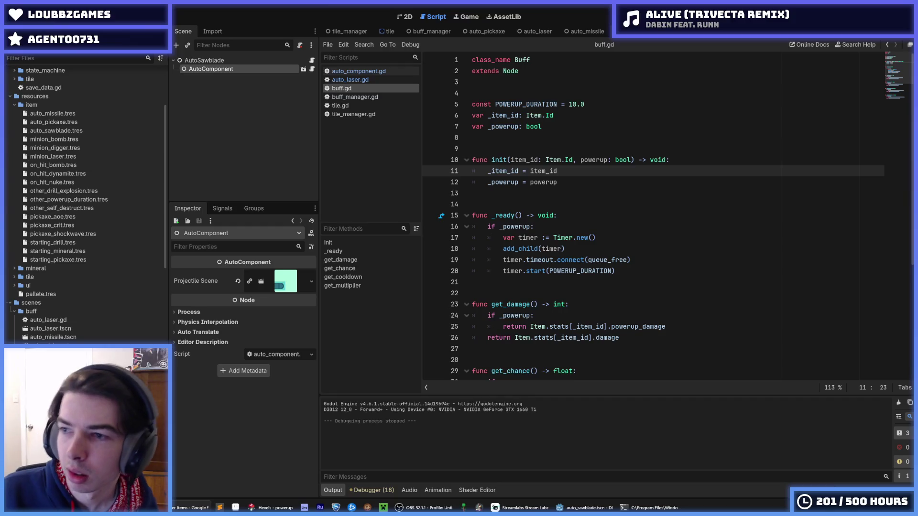
- Browse buff.gd's ready code and its get_damage function
{"action": "left_click", "coordinate": [640, 249]}
{"action": "scroll", "coordinate": [640, 247], "scroll_direction": "down", "scroll_amount": 5}
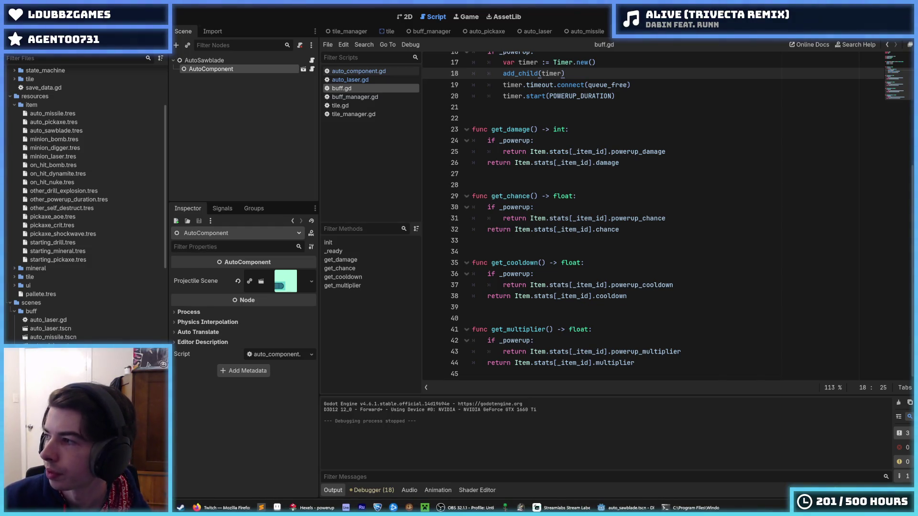
{"action": "left_click", "coordinate": [795, 118]}
{"action": "left_click", "coordinate": [674, 137]}
{"action": "left_click", "coordinate": [672, 130]}
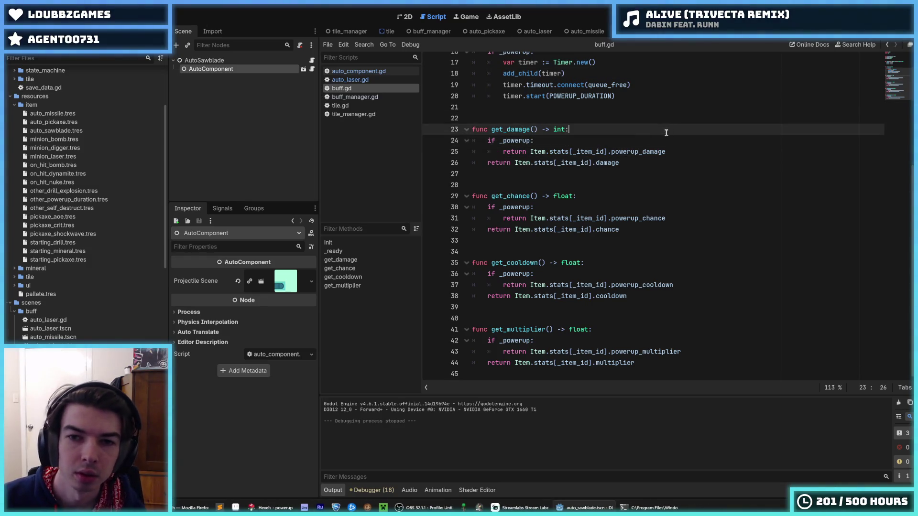
{"action": "scroll", "coordinate": [65, 297], "scroll_direction": "down", "scroll_amount": 5}
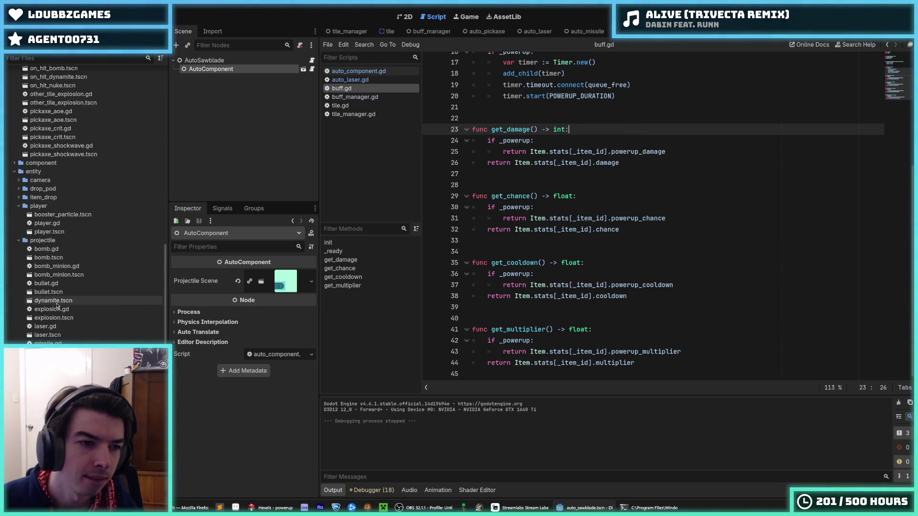
{"action": "scroll", "coordinate": [72, 294], "scroll_direction": "down", "scroll_amount": 10}
{"action": "scroll", "coordinate": [75, 289], "scroll_direction": "down", "scroll_amount": 5}
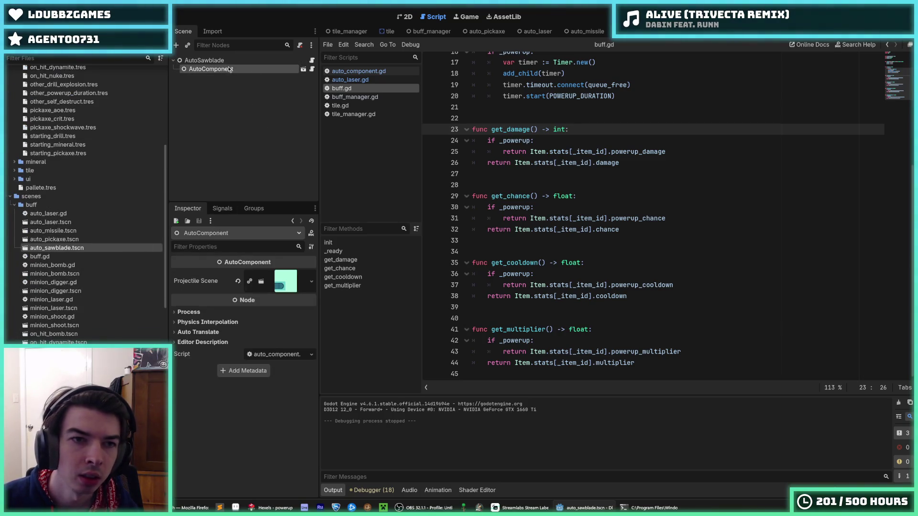
- Check auto_component.gd's timer declaration, then browse the FileSystem and open buff_manager.gd
{"action": "left_click", "coordinate": [312, 69]}
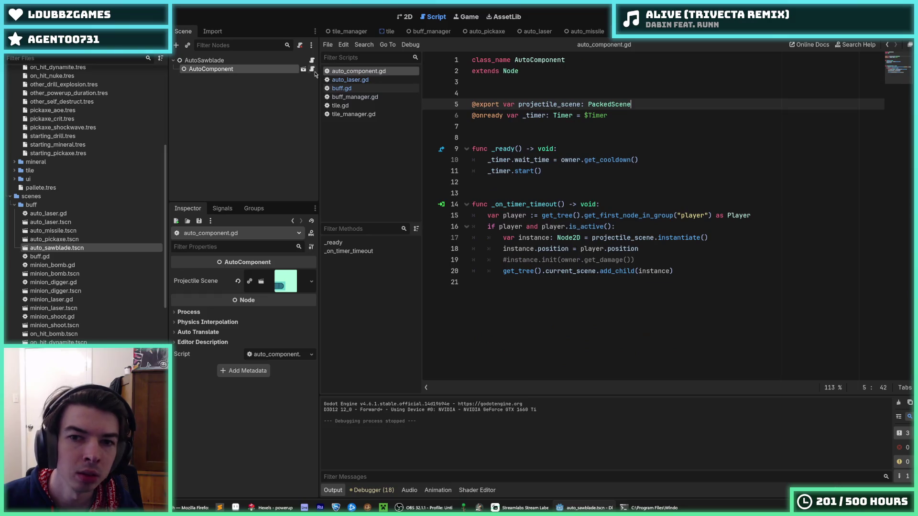
{"action": "left_click", "coordinate": [637, 115]}
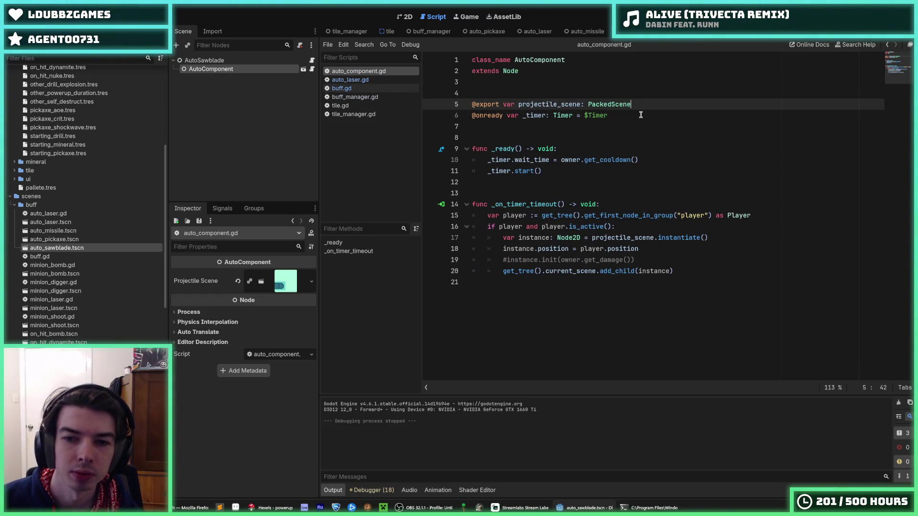
{"action": "left_click", "coordinate": [58, 258]}
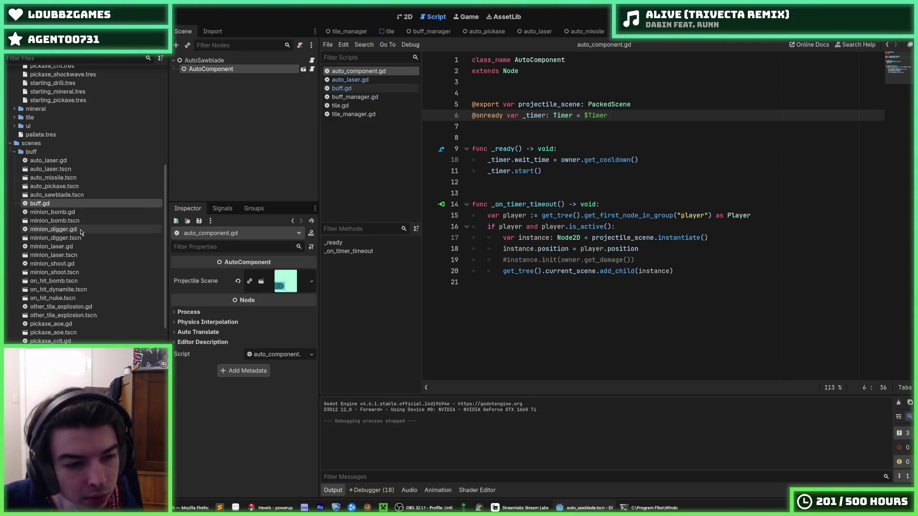
{"action": "scroll", "coordinate": [76, 235], "scroll_direction": "down", "scroll_amount": 3}
{"action": "scroll", "coordinate": [75, 236], "scroll_direction": "up", "scroll_amount": 2}
{"action": "scroll", "coordinate": [58, 272], "scroll_direction": "down", "scroll_amount": 5}
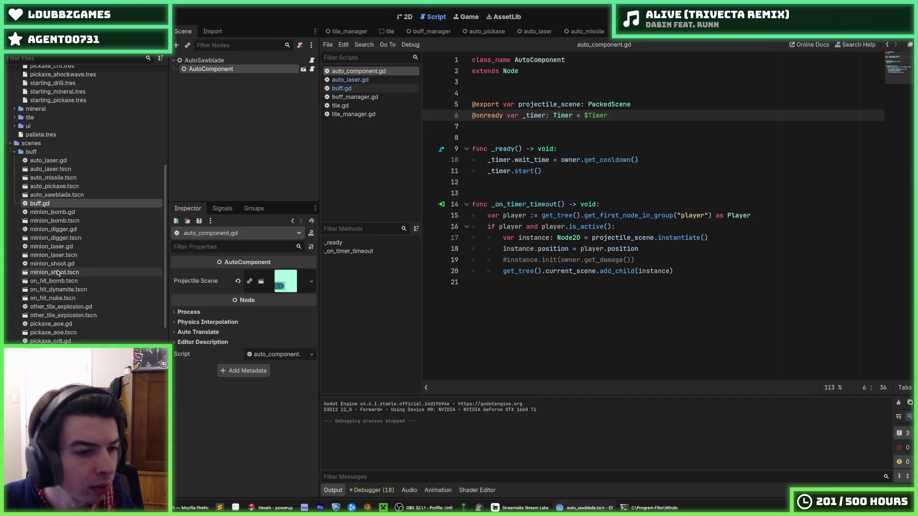
{"action": "scroll", "coordinate": [66, 154], "scroll_direction": "down", "scroll_amount": 12}
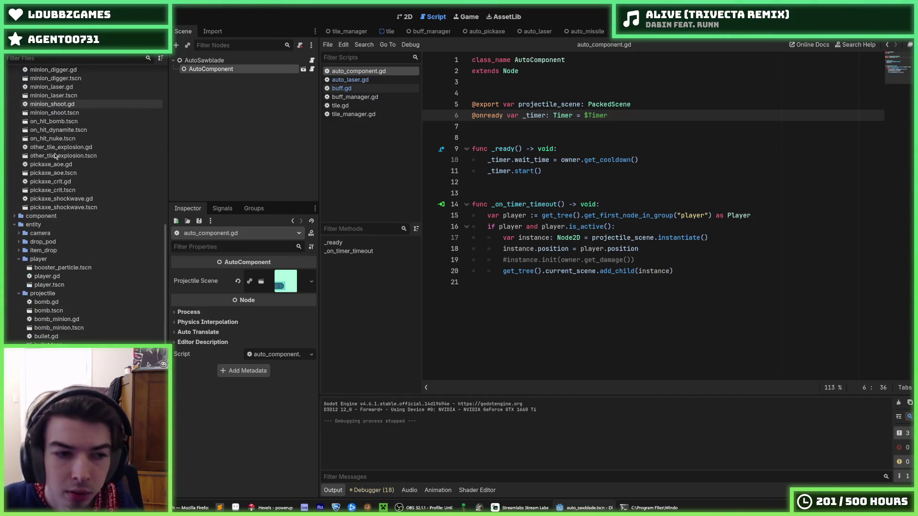
{"action": "scroll", "coordinate": [69, 214], "scroll_direction": "up", "scroll_amount": 3}
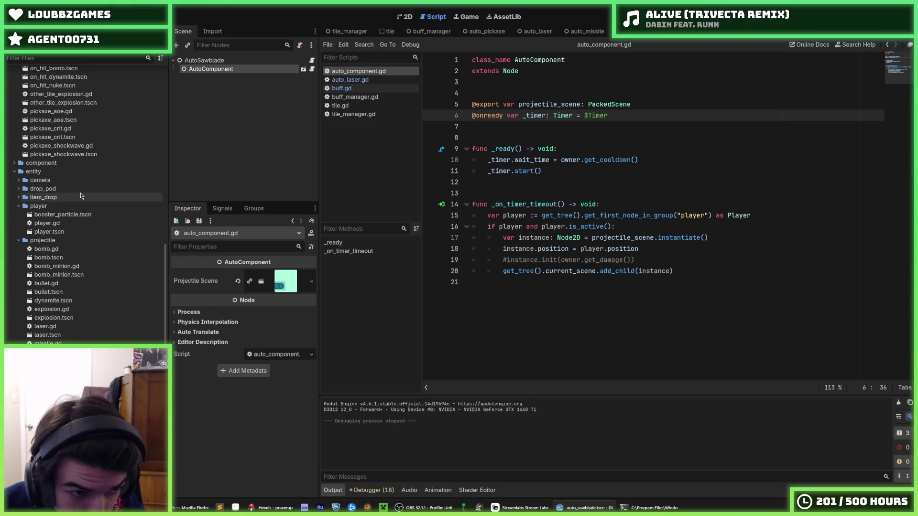
{"action": "scroll", "coordinate": [70, 214], "scroll_direction": "up", "scroll_amount": 15}
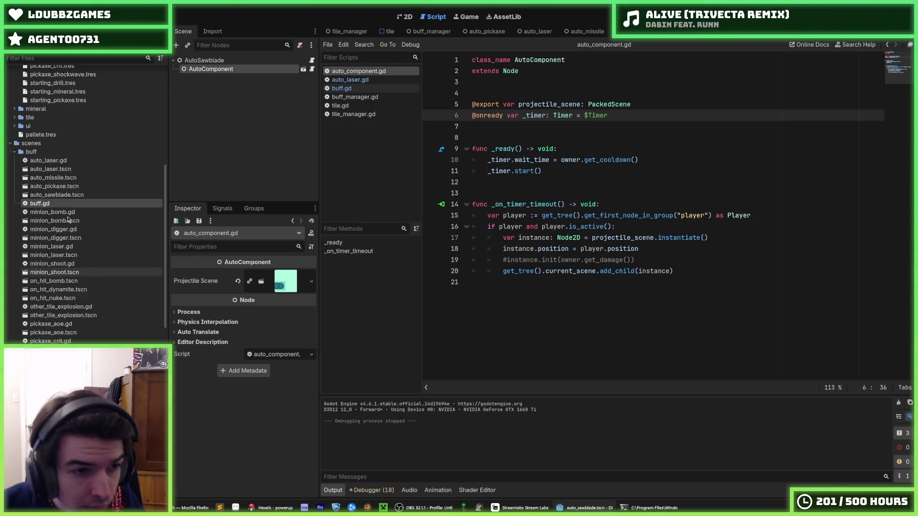
{"action": "left_click", "coordinate": [364, 89]}
{"action": "left_click", "coordinate": [376, 97]}
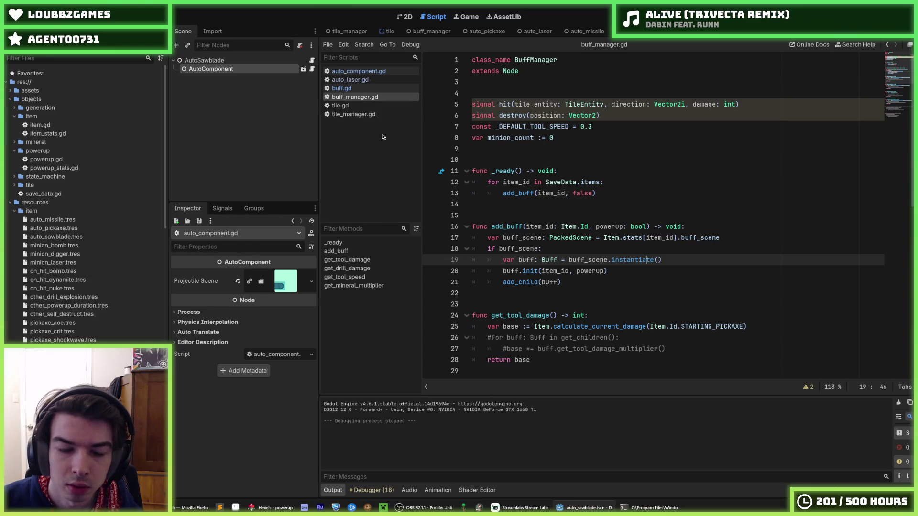
- Open tile.gd and inspect its item drop setup line
{"action": "scroll", "coordinate": [609, 215], "scroll_direction": "down", "scroll_amount": 1}
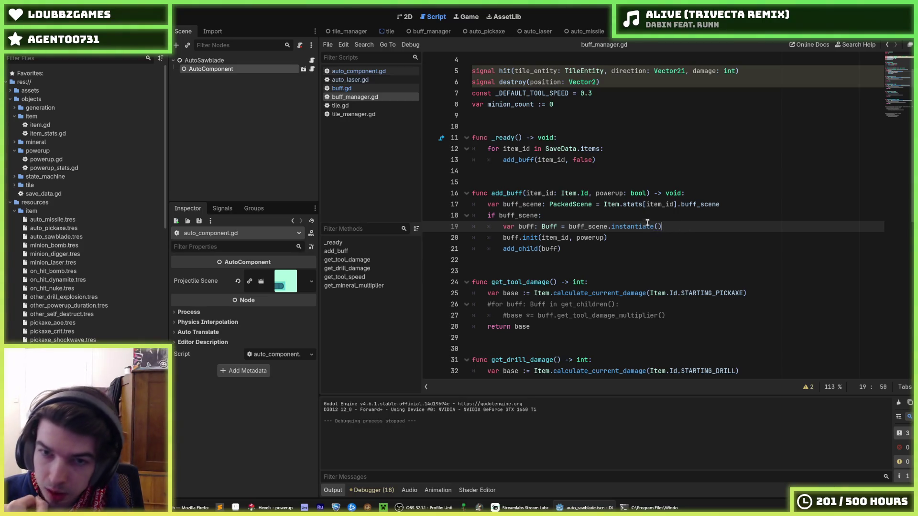
{"action": "scroll", "coordinate": [630, 218], "scroll_direction": "down", "scroll_amount": 5}
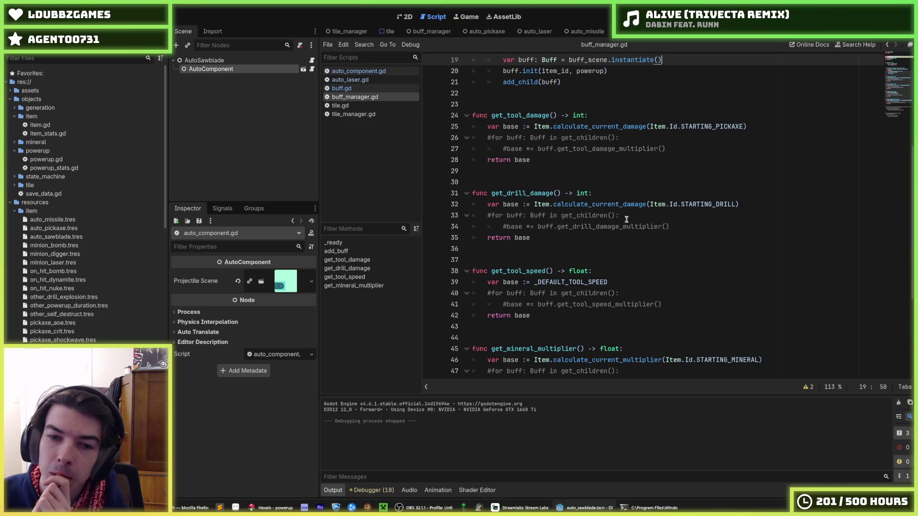
{"action": "left_click", "coordinate": [359, 105]}
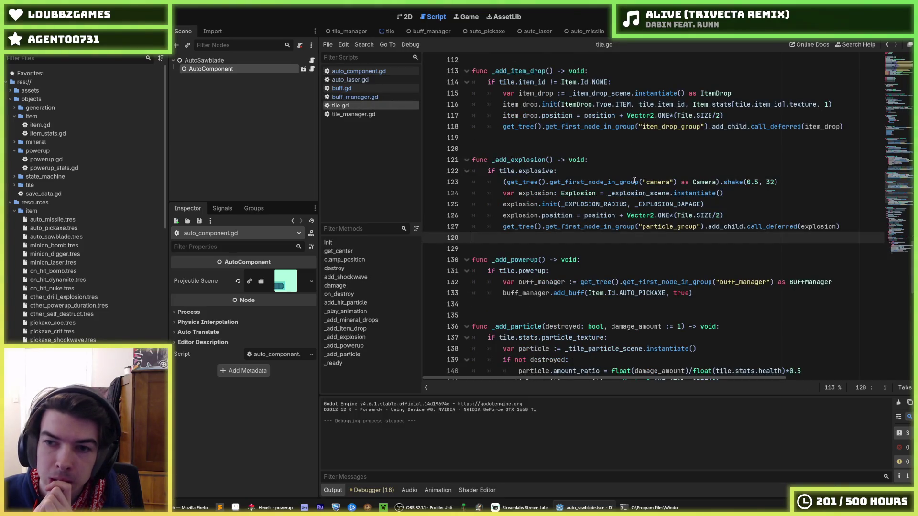
{"action": "mouse_move", "coordinate": [633, 180]}
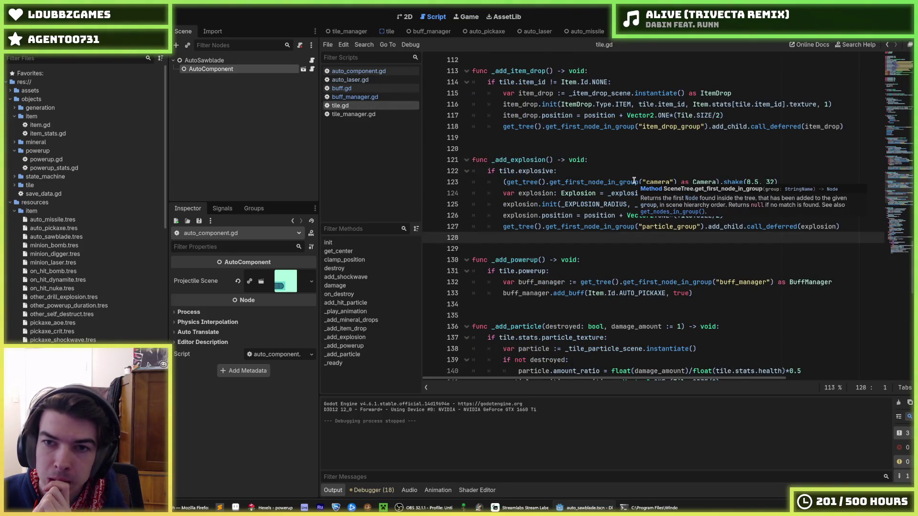
{"action": "left_click", "coordinate": [604, 103]}
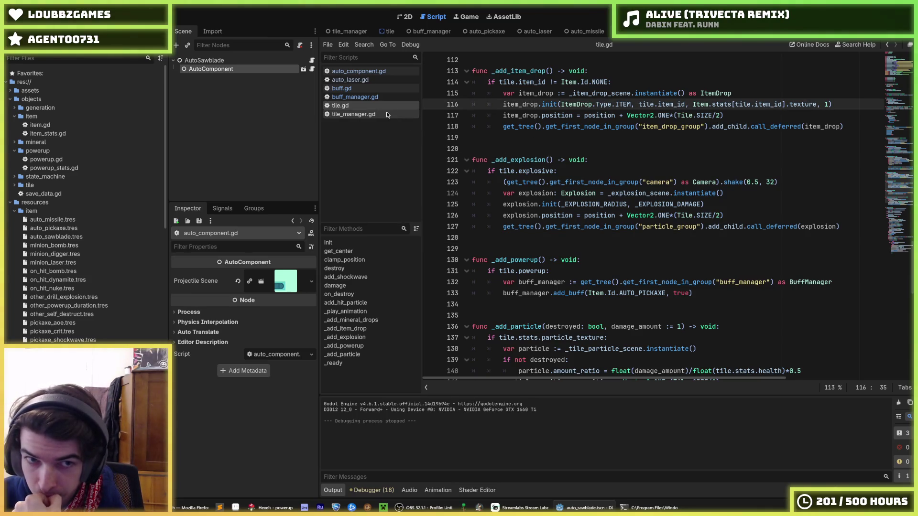
- Open generation.gd from the manager/tile folder in the FileSystem dock
{"action": "scroll", "coordinate": [86, 206], "scroll_direction": "down", "scroll_amount": 5}
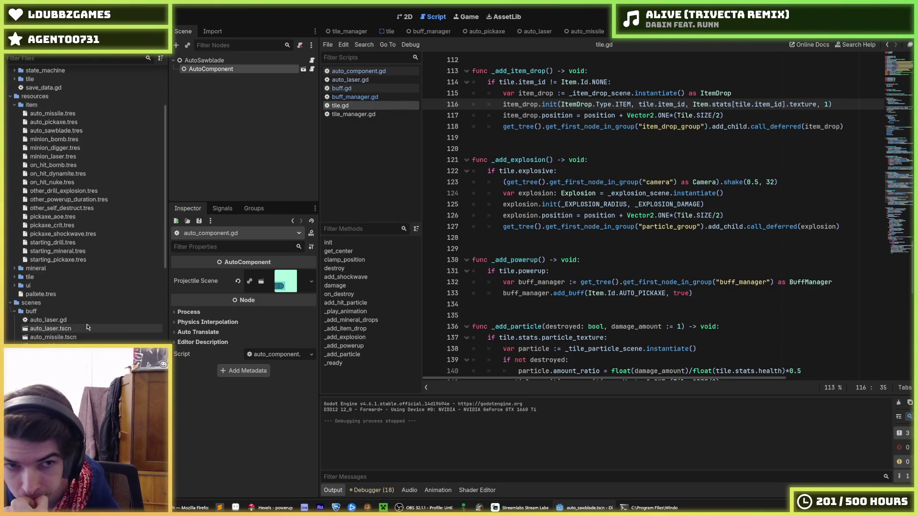
{"action": "scroll", "coordinate": [86, 205], "scroll_direction": "down", "scroll_amount": 10}
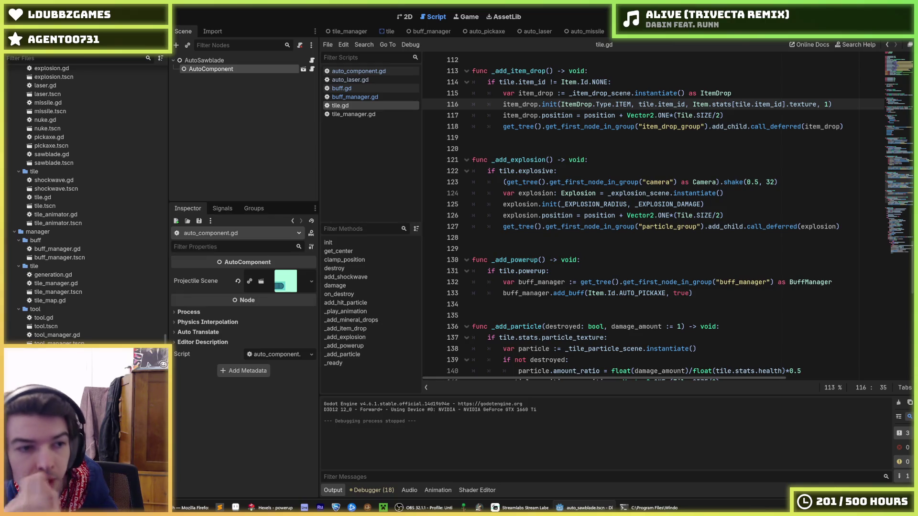
{"action": "double_click", "coordinate": [99, 275]}
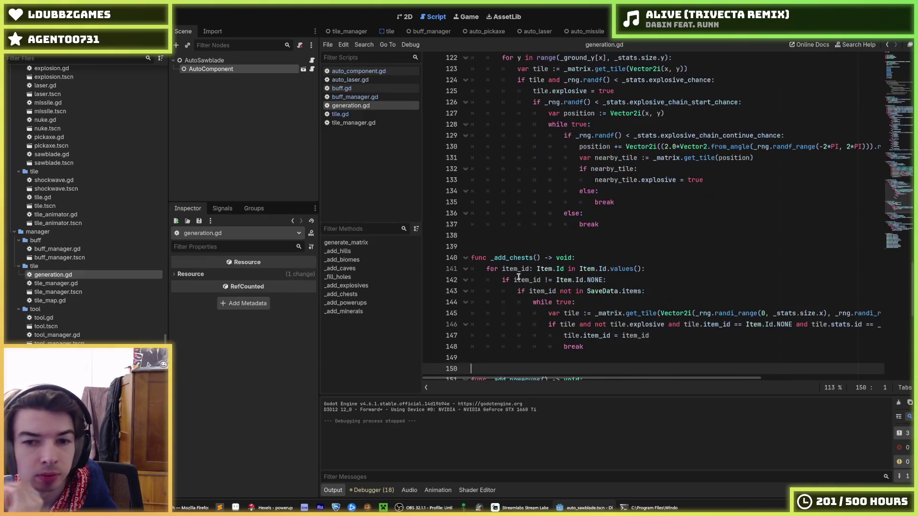
- Inspect _add_chests' random tile lookup, SaveData.items check and item_id uses
{"action": "scroll", "coordinate": [607, 260], "scroll_direction": "down", "scroll_amount": 1}
{"action": "left_click", "coordinate": [646, 281]}
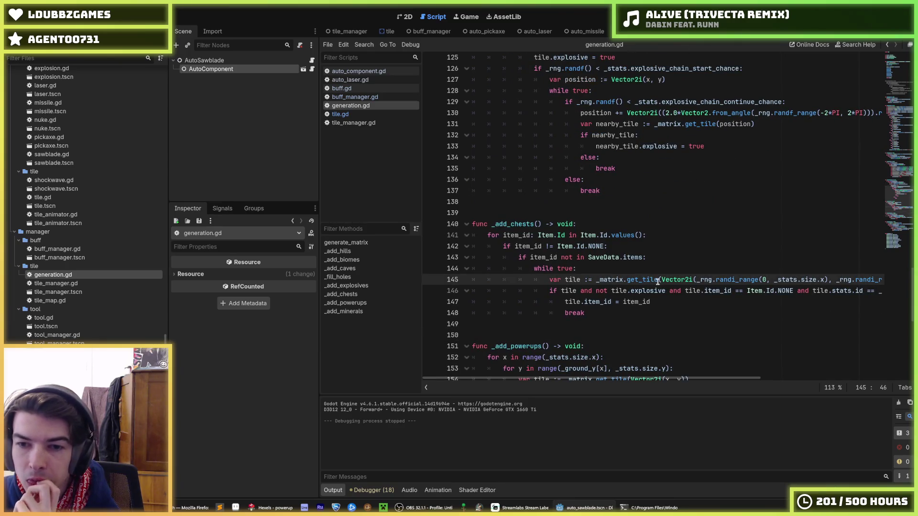
{"action": "left_click_drag", "start_coordinate": [811, 283], "coordinate": [717, 282]}
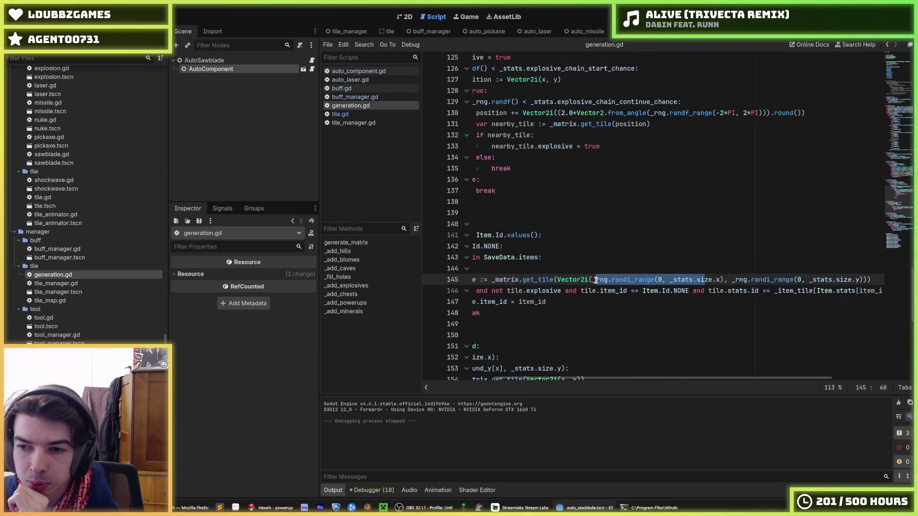
{"action": "left_click", "coordinate": [720, 286]}
{"action": "mouse_move", "coordinate": [795, 287]}
{"action": "left_mouse_down"}
{"action": "mouse_move", "coordinate": [882, 288]}
{"action": "mouse_move", "coordinate": [451, 293]}
{"action": "left_mouse_up"}
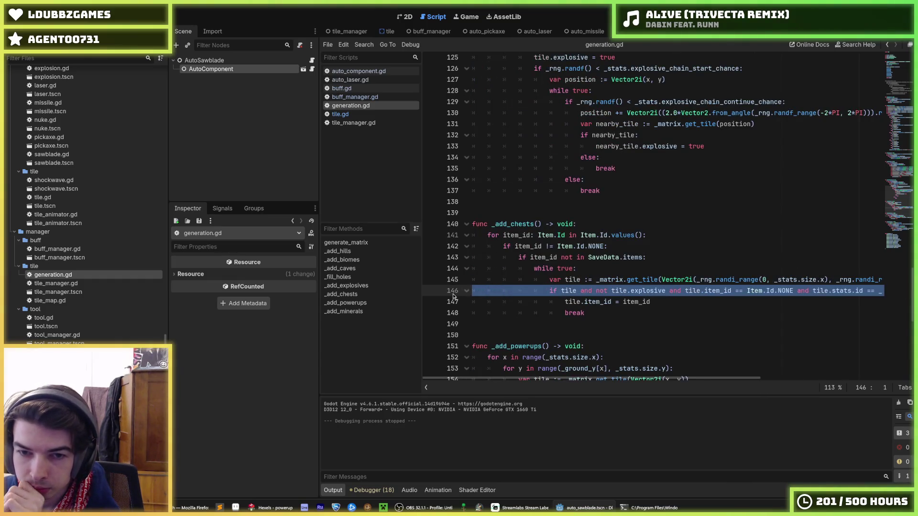
{"action": "left_click", "coordinate": [532, 272]}
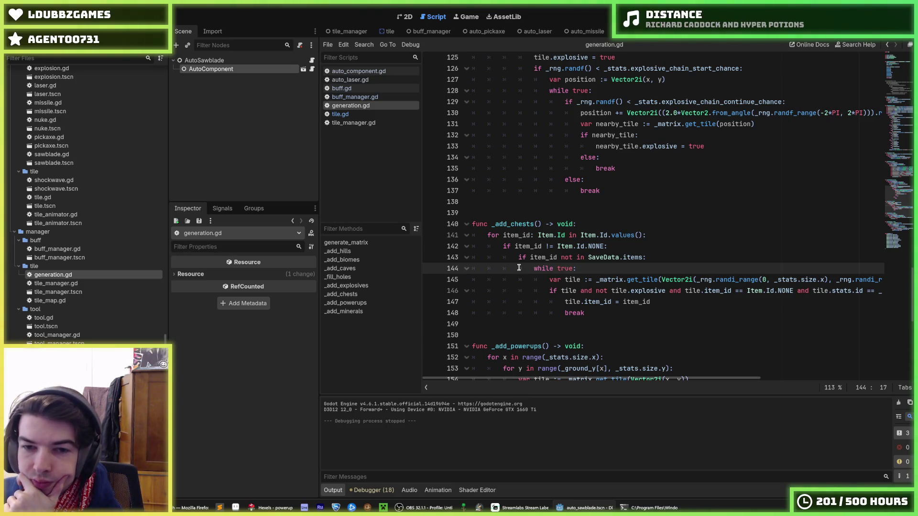
{"action": "left_click_drag", "start_coordinate": [520, 257], "coordinate": [678, 260]}
{"action": "left_click", "coordinate": [678, 260]}
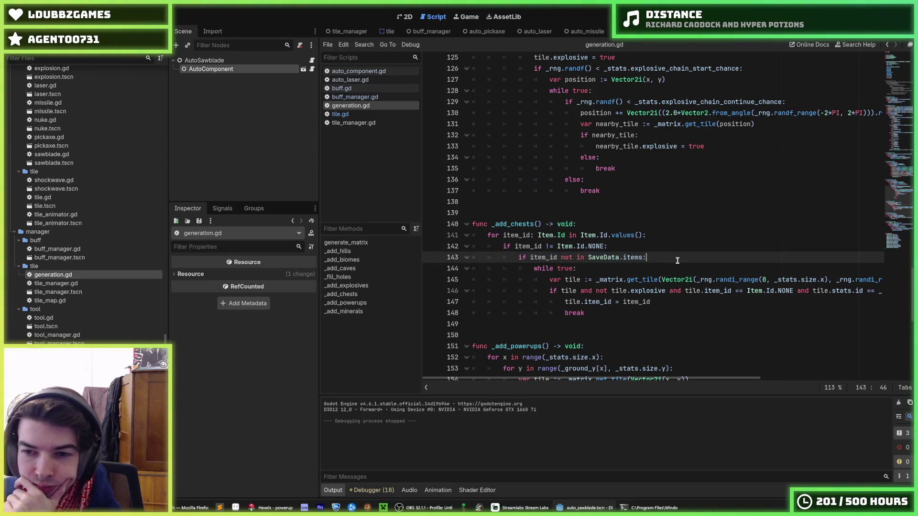
{"action": "double_click", "coordinate": [523, 236]}
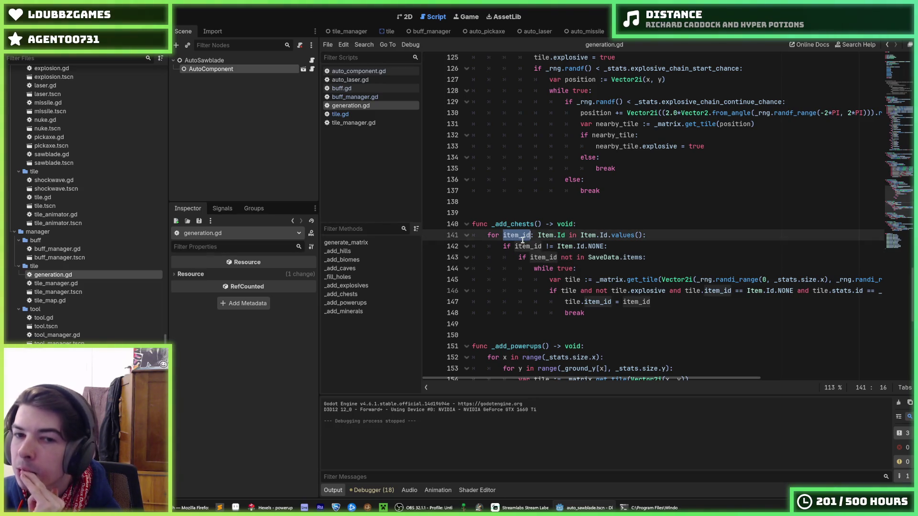
{"action": "left_click", "coordinate": [522, 235]}
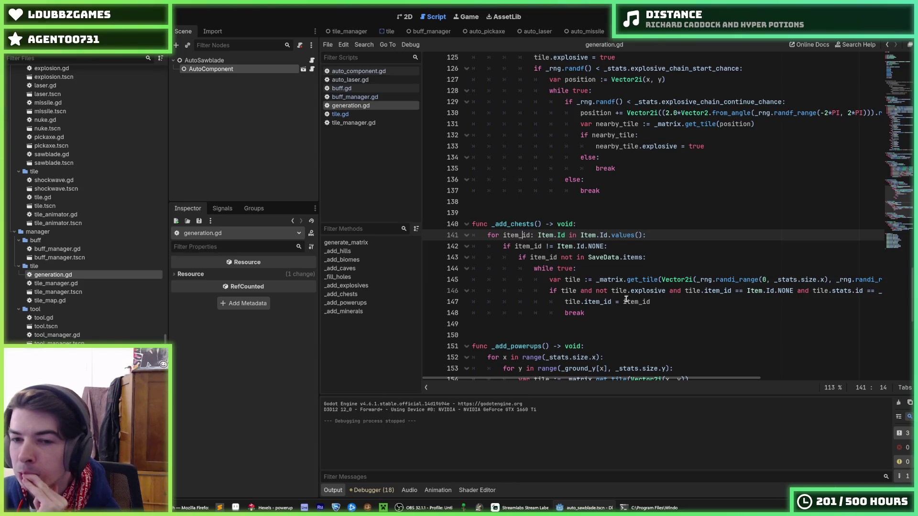
{"action": "mouse_move", "coordinate": [694, 380]}
{"action": "left_mouse_down"}
{"action": "mouse_move", "coordinate": [830, 381]}
{"action": "mouse_move", "coordinate": [608, 378]}
{"action": "left_mouse_up"}
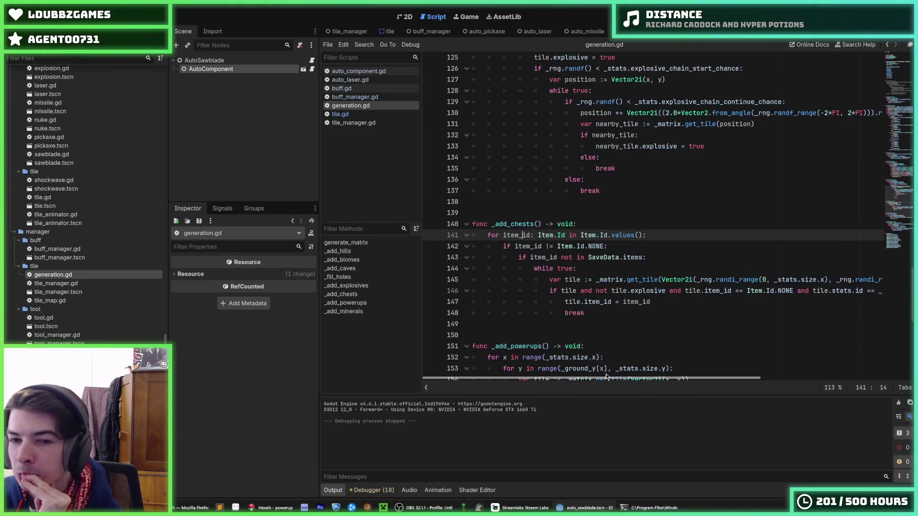
{"action": "left_click", "coordinate": [667, 260]}
- Review the ends of lines 141–142 in _add_chests by placing the caret there
{"action": "left_click", "coordinate": [659, 247]}
{"action": "left_click", "coordinate": [663, 258]}
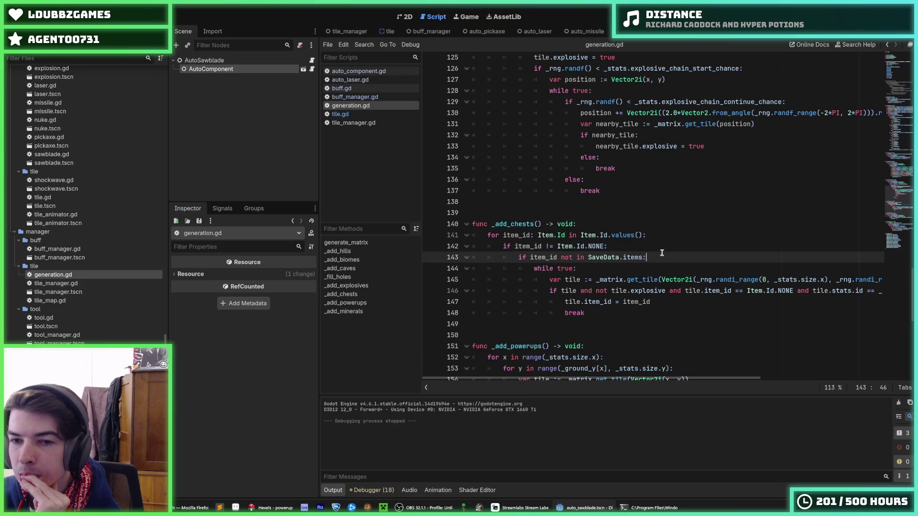
{"action": "left_click", "coordinate": [661, 246]}
{"action": "left_click", "coordinate": [666, 236]}
{"action": "left_click", "coordinate": [665, 242]}
{"action": "left_click", "coordinate": [664, 239]}
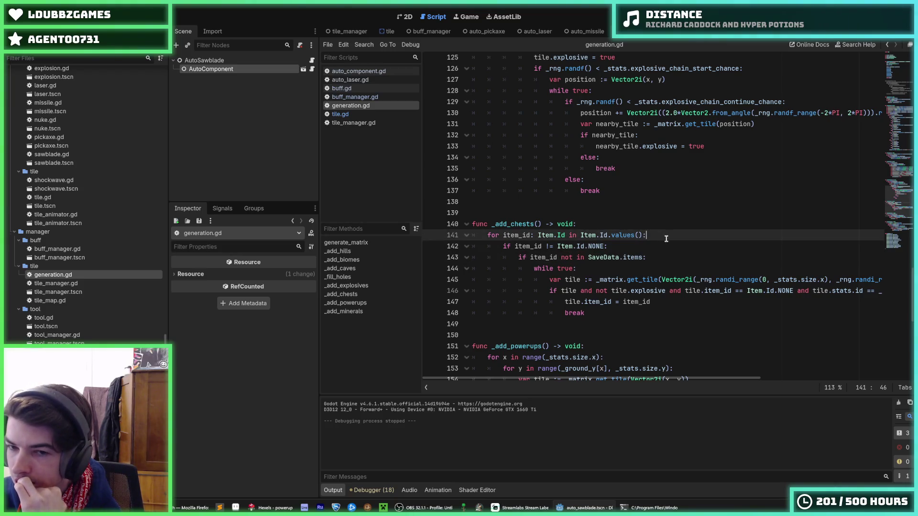
{"action": "left_click", "coordinate": [664, 244]}
{"action": "left_click", "coordinate": [664, 233]}
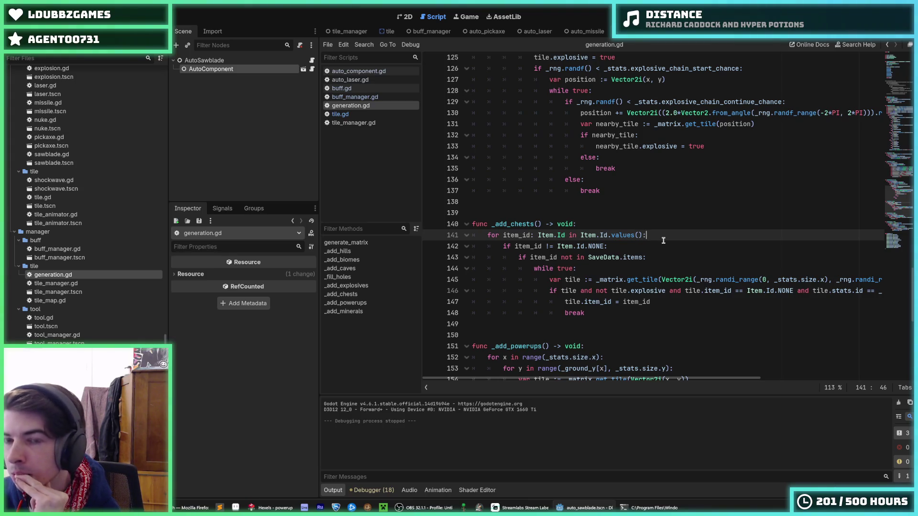
{"action": "left_click", "coordinate": [663, 243]}
{"action": "left_click", "coordinate": [665, 235]}
{"action": "left_click", "coordinate": [660, 243]}
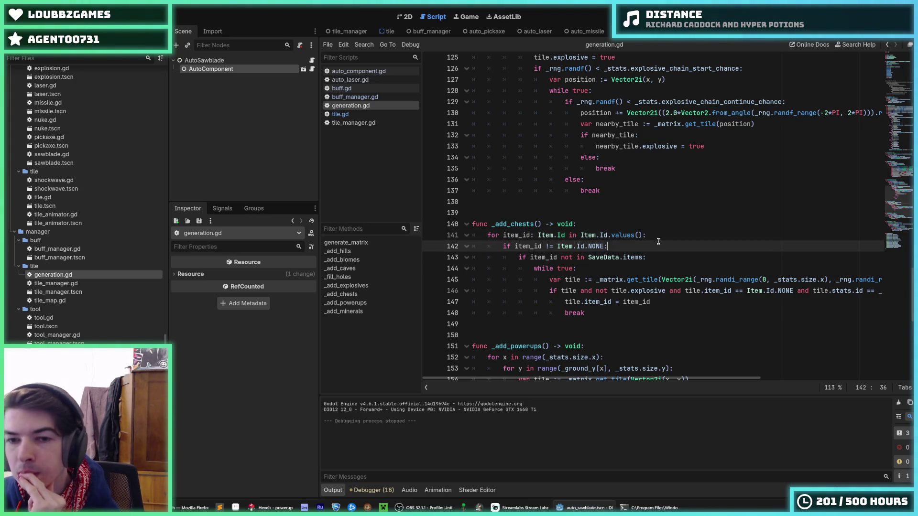
{"action": "left_click", "coordinate": [658, 237]}
{"action": "left_click", "coordinate": [651, 245]}
{"action": "left_click", "coordinate": [662, 236]}
{"action": "left_click", "coordinate": [664, 244]}
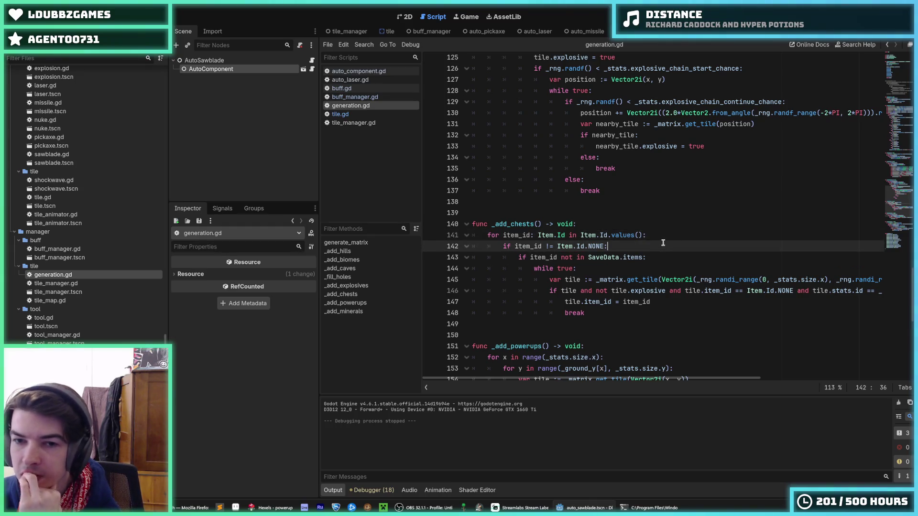
{"action": "left_click", "coordinate": [669, 235]}
{"action": "left_click", "coordinate": [657, 242]}
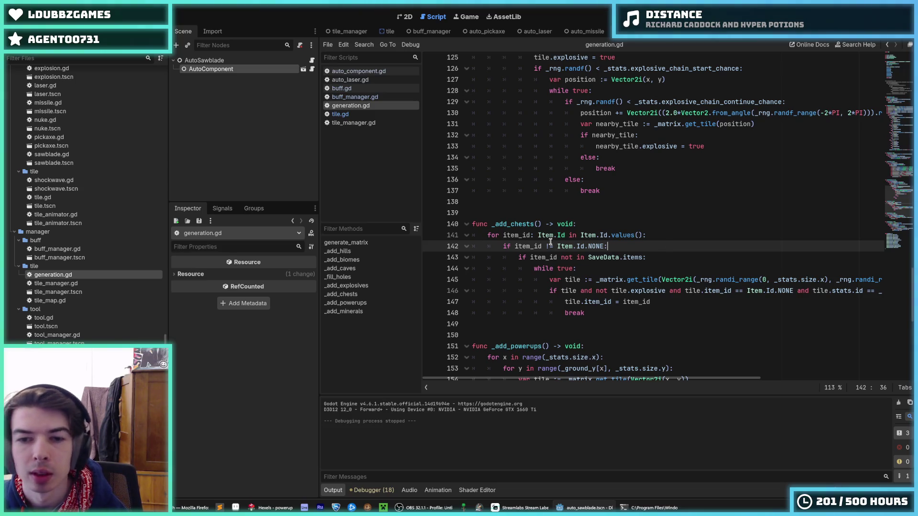
{"action": "left_click_drag", "start_coordinate": [654, 377], "coordinate": [795, 377]}
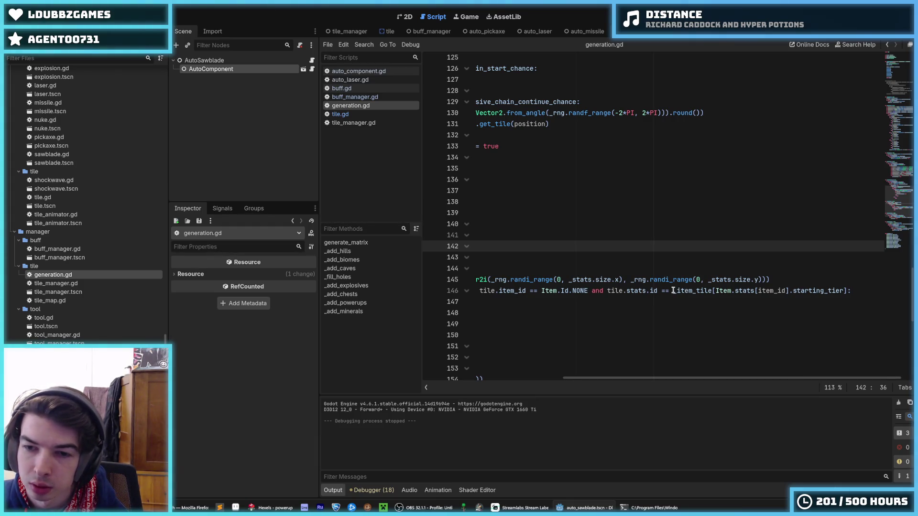
- Remove the _item_tile constant block from near the end of generation.gd
{"action": "left_click_drag", "start_coordinate": [673, 291], "coordinate": [852, 287]}
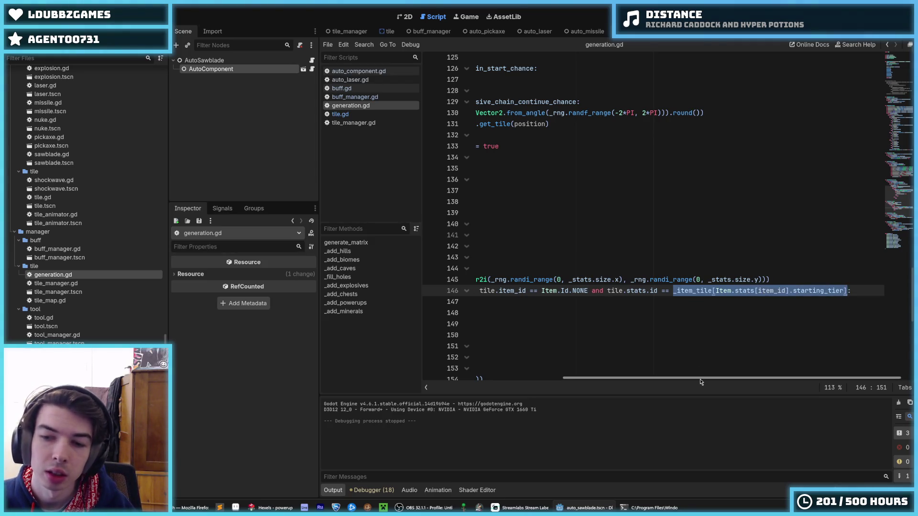
{"action": "scroll", "coordinate": [669, 334], "scroll_direction": "left", "scroll_amount": 5}
{"action": "scroll", "coordinate": [572, 258], "scroll_direction": "up", "scroll_amount": 15}
{"action": "scroll", "coordinate": [571, 258], "scroll_direction": "up", "scroll_amount": 15}
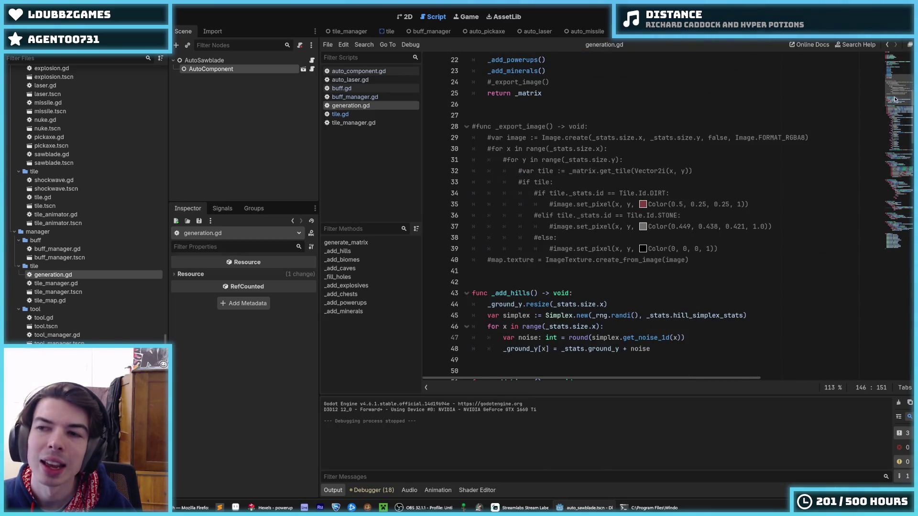
{"action": "left_click_drag", "start_coordinate": [898, 91], "coordinate": [899, 235]}
{"action": "left_click_drag", "start_coordinate": [502, 363], "coordinate": [459, 205]}
{"action": "key", "text": "ctrl+c"}
{"action": "key", "text": "BackSpace"}
{"action": "key", "text": "BackSpace"}
{"action": "key", "text": "BackSpace"}
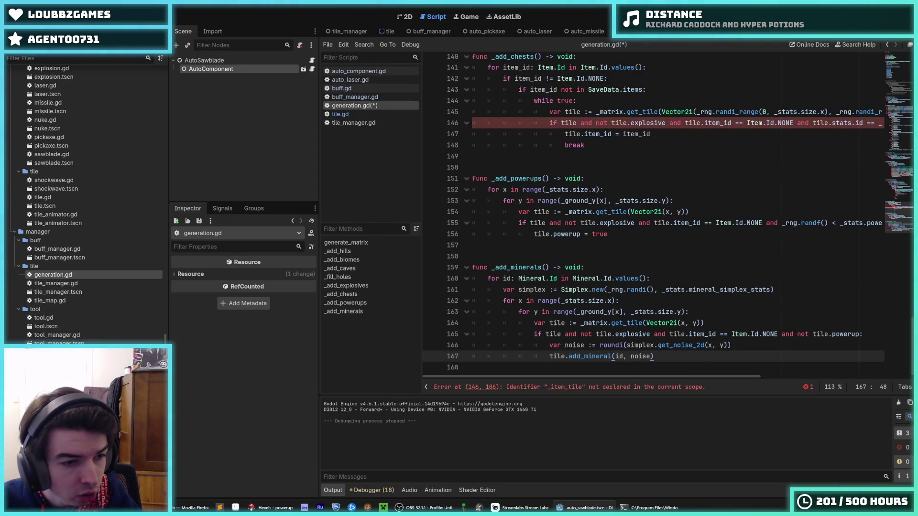
- Open item.gd from the FileSystem dock
{"action": "scroll", "coordinate": [80, 276], "scroll_direction": "up", "scroll_amount": 10}
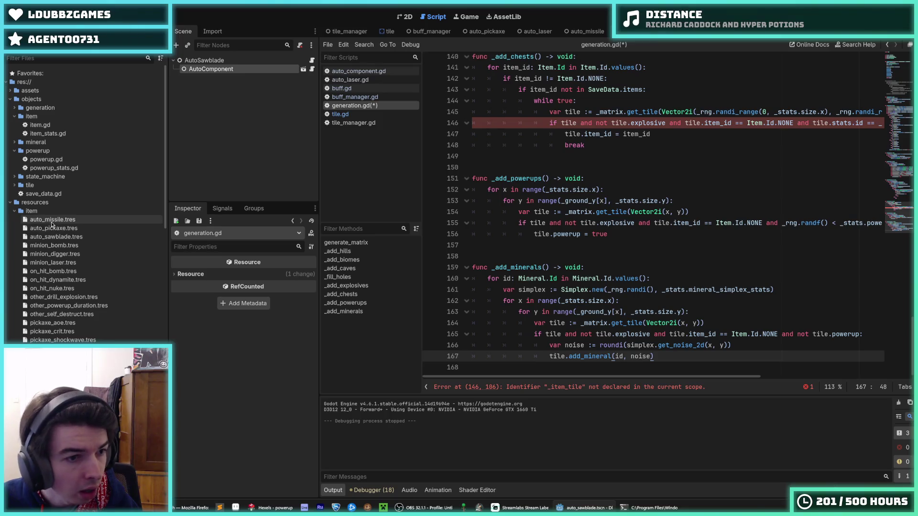
{"action": "scroll", "coordinate": [71, 311], "scroll_direction": "down", "scroll_amount": 10}
{"action": "scroll", "coordinate": [71, 311], "scroll_direction": "up", "scroll_amount": 8}
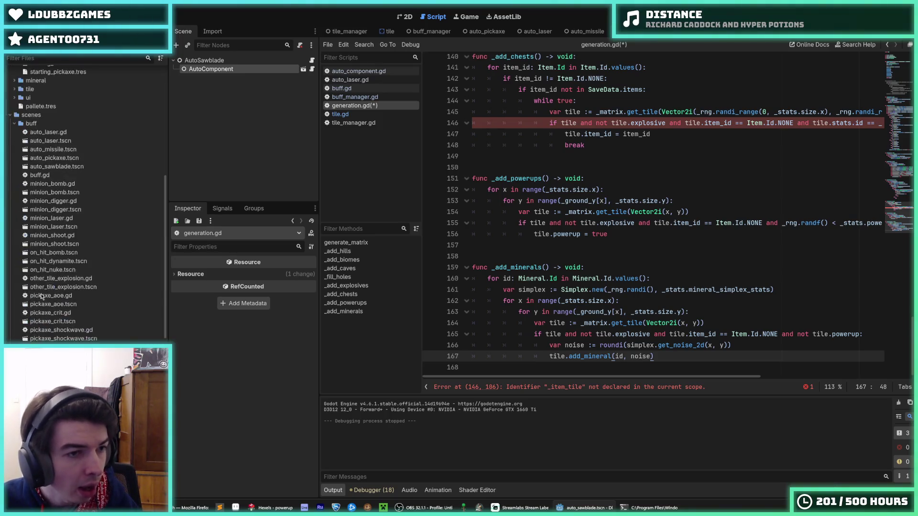
{"action": "scroll", "coordinate": [19, 191], "scroll_direction": "up", "scroll_amount": 3}
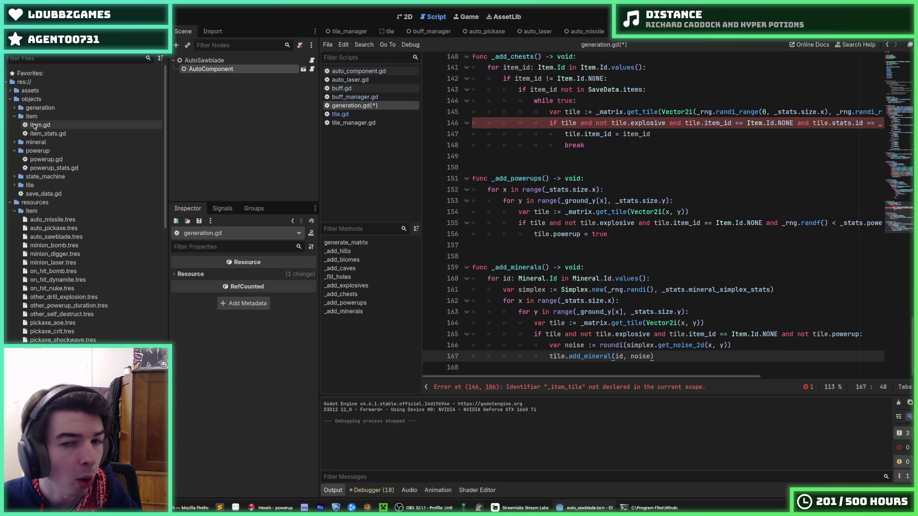
{"action": "double_click", "coordinate": [38, 125]}
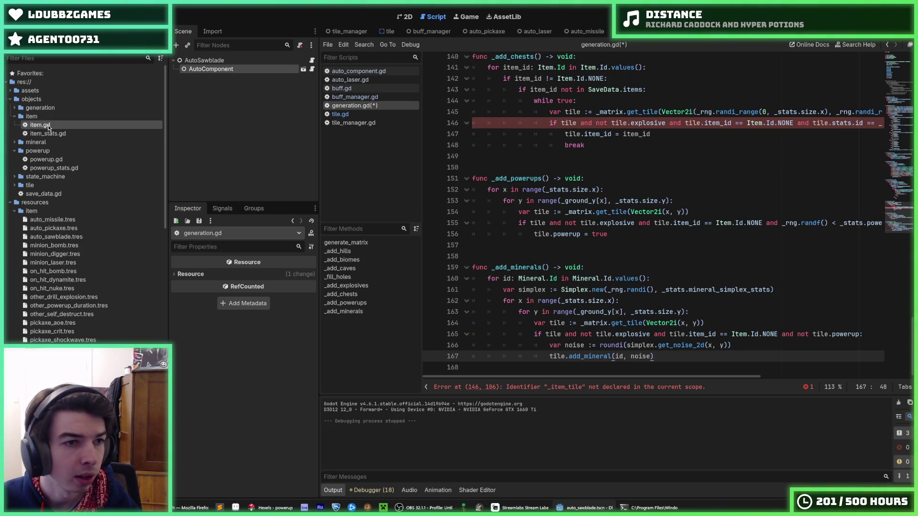
- Paste the _item_tile dictionary into item.gd after the _multiplier_scalings dictionary
{"action": "scroll", "coordinate": [564, 254], "scroll_direction": "down", "scroll_amount": 20}
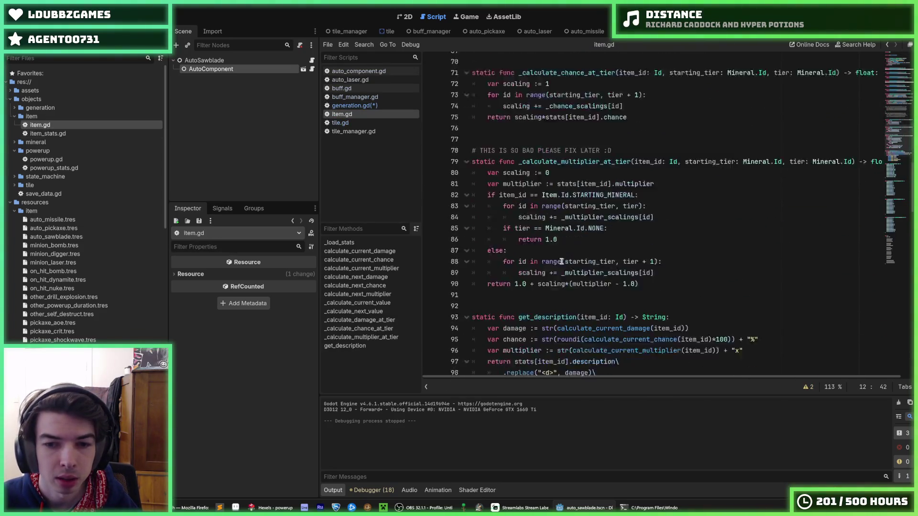
{"action": "scroll", "coordinate": [583, 306], "scroll_direction": "down", "scroll_amount": 6}
{"action": "scroll", "coordinate": [581, 326], "scroll_direction": "up", "scroll_amount": 6}
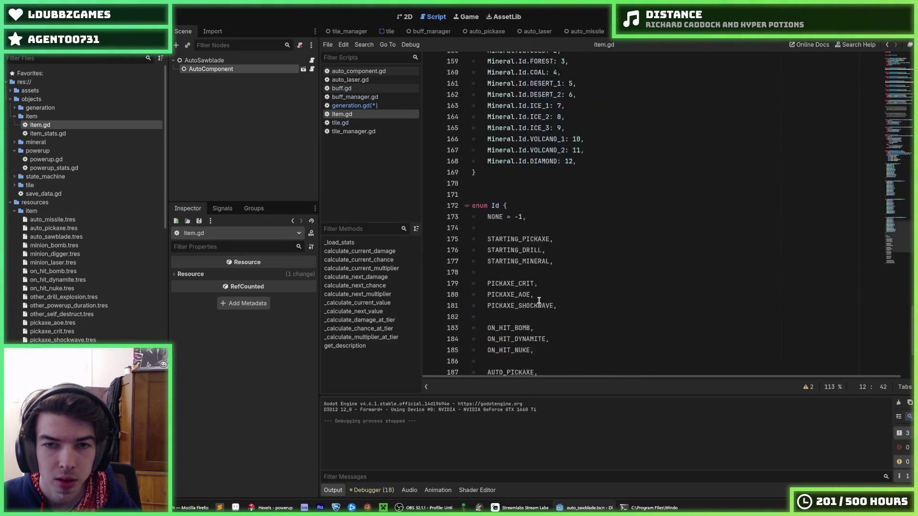
{"action": "left_click", "coordinate": [510, 271]}
{"action": "key", "text": "Return"}
{"action": "key", "text": "Return"}
{"action": "key", "text": "Return"}
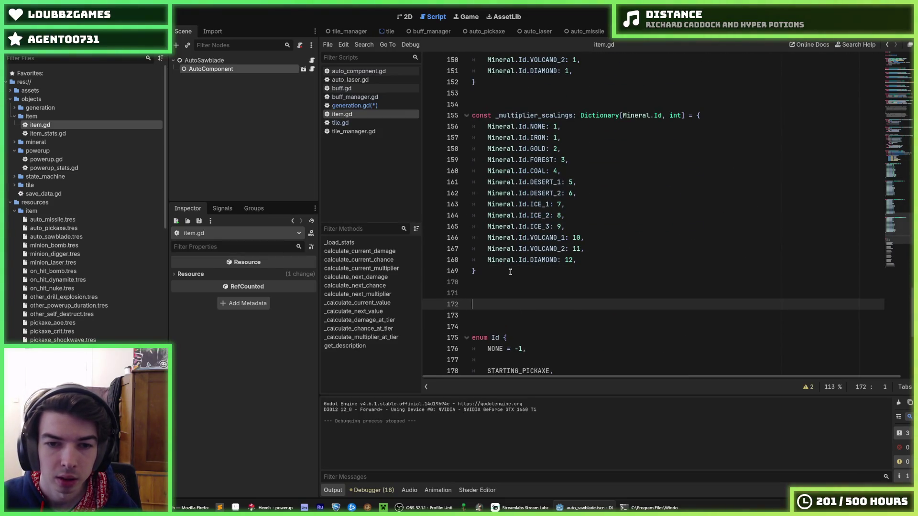
{"action": "key", "text": "ctrl+v"}
{"action": "left_click", "coordinate": [504, 201]}
- Review the pasted dictionary's entries, such as NONE and DIRT
{"action": "scroll", "coordinate": [507, 201], "scroll_direction": "up", "scroll_amount": 20}
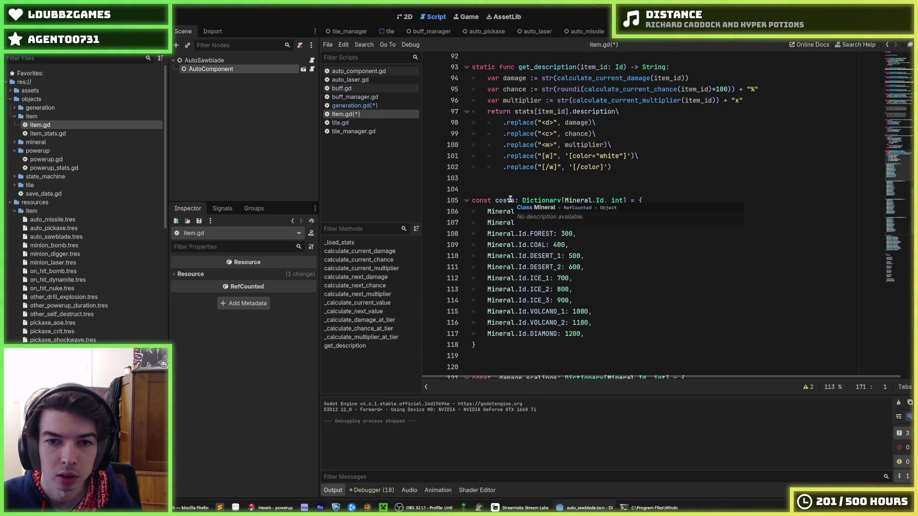
{"action": "scroll", "coordinate": [509, 186], "scroll_direction": "down", "scroll_amount": 18}
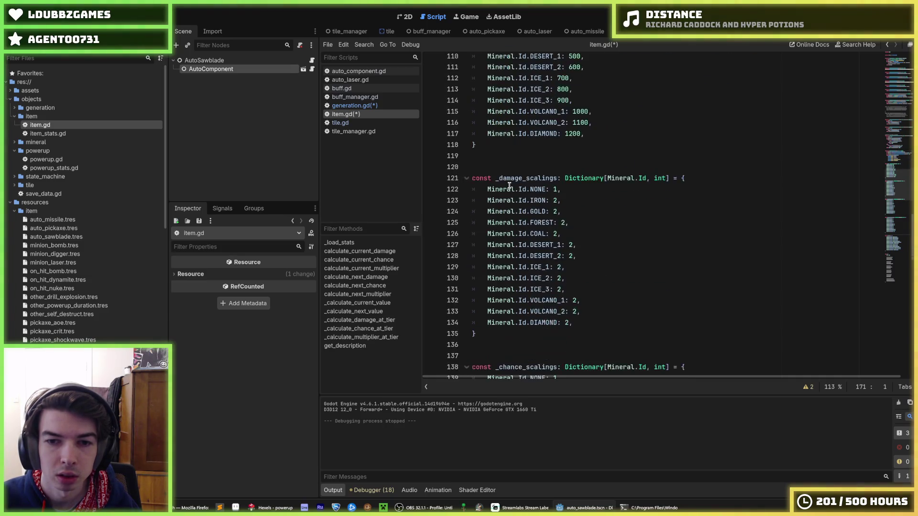
{"action": "scroll", "coordinate": [514, 181], "scroll_direction": "down", "scroll_amount": 4}
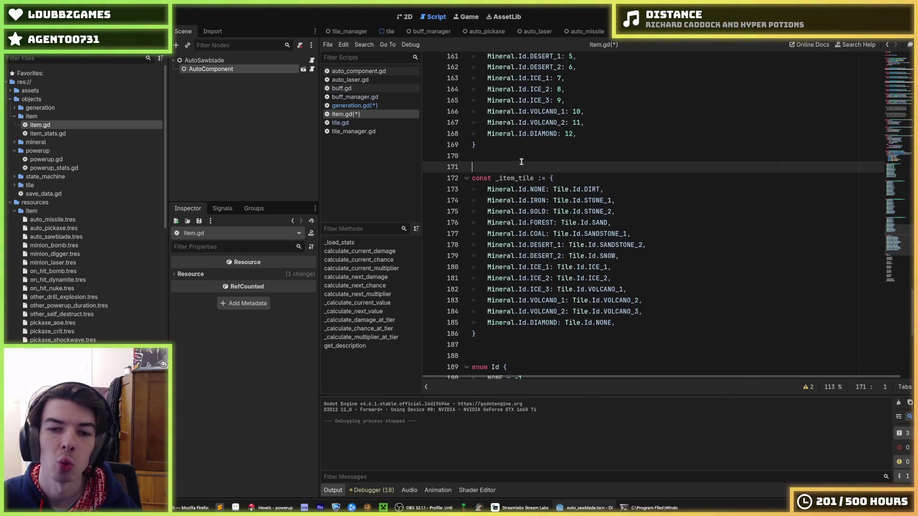
{"action": "scroll", "coordinate": [521, 161], "scroll_direction": "up", "scroll_amount": 5}
{"action": "scroll", "coordinate": [522, 162], "scroll_direction": "down", "scroll_amount": 1}
{"action": "left_click", "coordinate": [521, 120]}
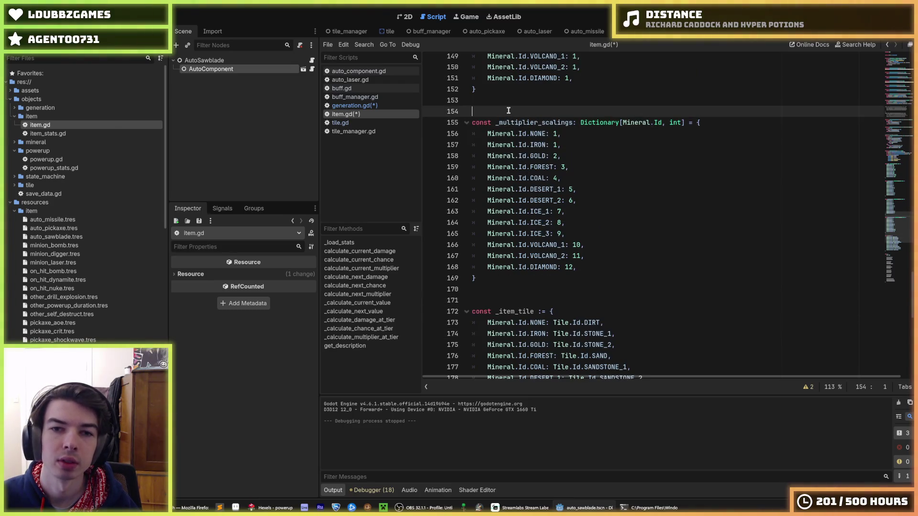
{"action": "scroll", "coordinate": [551, 177], "scroll_direction": "down", "scroll_amount": 4}
{"action": "left_click", "coordinate": [604, 186]}
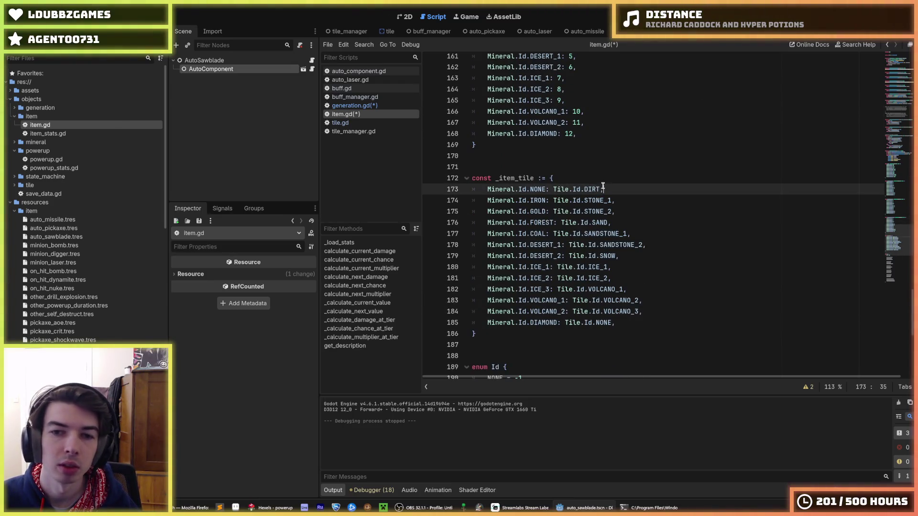
{"action": "double_click", "coordinate": [592, 189]}
{"action": "double_click", "coordinate": [526, 178]}
- Rename _item_tile to the public constant item_tile
{"action": "scroll", "coordinate": [512, 185], "scroll_direction": "up", "scroll_amount": 4}
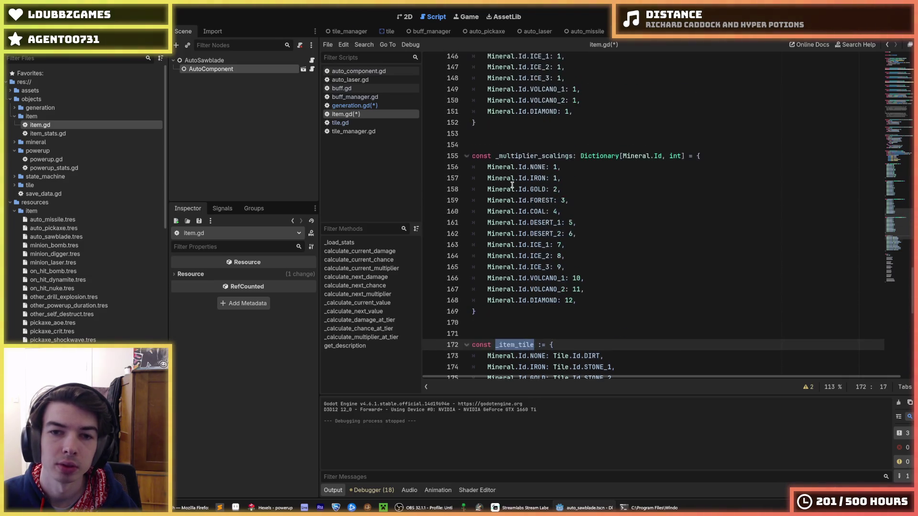
{"action": "scroll", "coordinate": [510, 186], "scroll_direction": "up", "scroll_amount": 10}
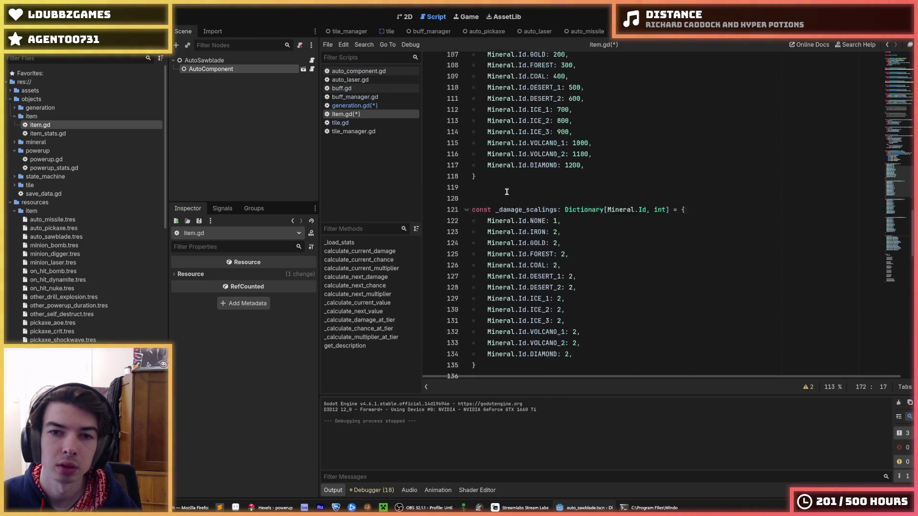
{"action": "scroll", "coordinate": [506, 191], "scroll_direction": "up", "scroll_amount": 5}
{"action": "scroll", "coordinate": [507, 192], "scroll_direction": "down", "scroll_amount": 20}
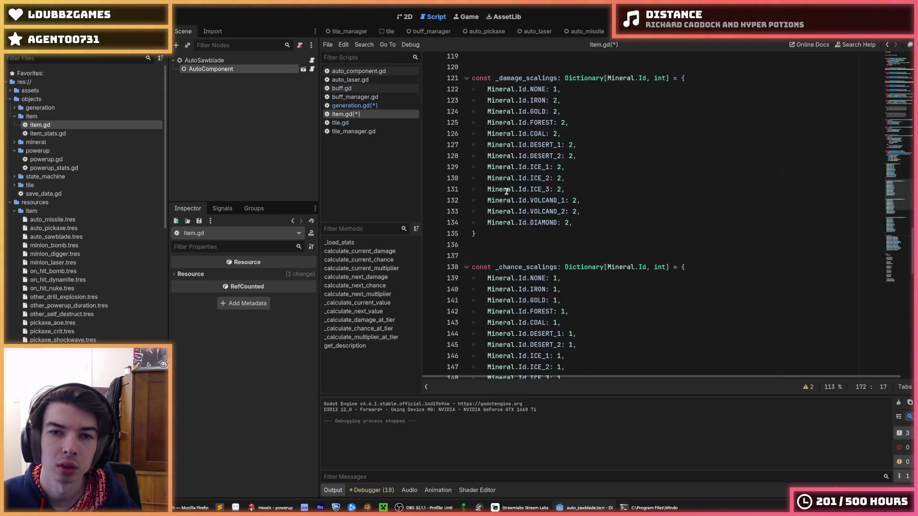
{"action": "scroll", "coordinate": [501, 162], "scroll_direction": "down", "scroll_amount": 5}
{"action": "scroll", "coordinate": [501, 163], "scroll_direction": "up", "scroll_amount": 7}
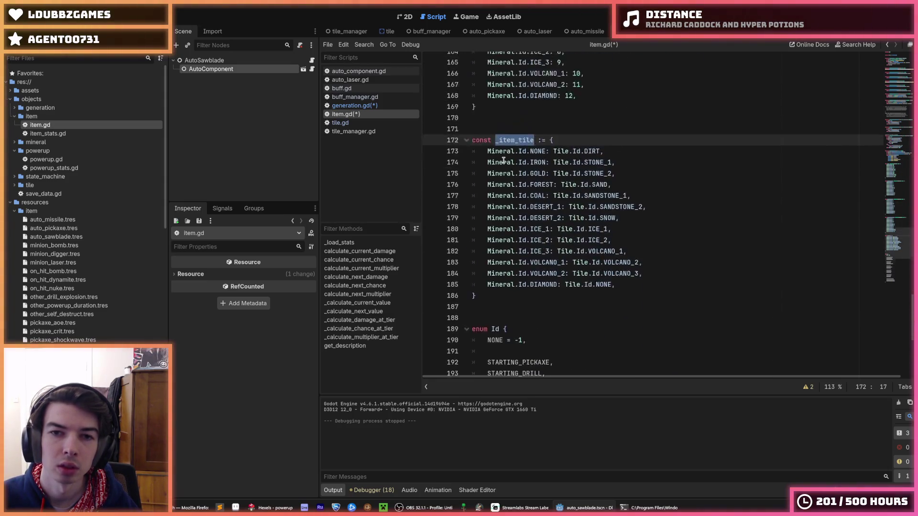
{"action": "left_click", "coordinate": [500, 178]}
{"action": "key", "text": "BackSpace"}
- Move the item_tile dictionary block to just above the costs dictionary
{"action": "left_click_drag", "start_coordinate": [521, 334], "coordinate": [544, 143]}
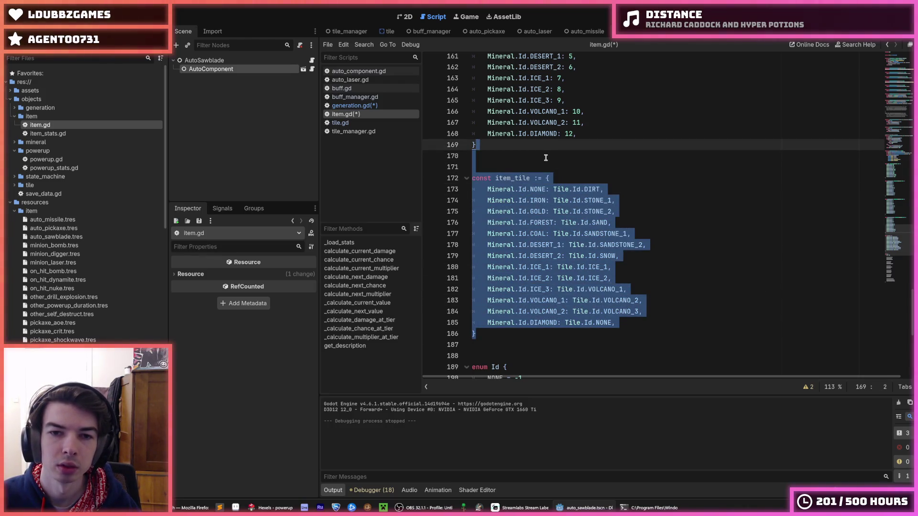
{"action": "key", "text": "alt+Up"}
{"action": "key", "text": "alt+Up"}
{"action": "key", "text": "alt+Up"}
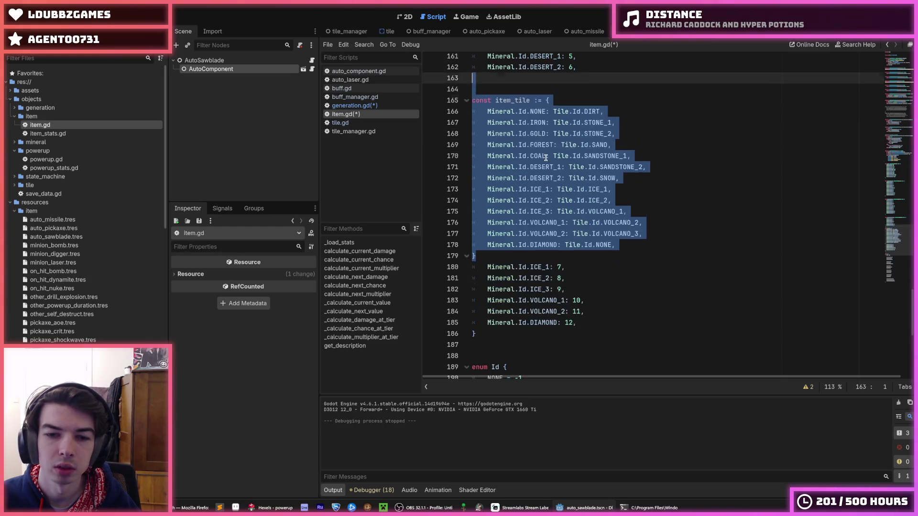
{"action": "key", "text": "alt+Up"}
{"action": "key", "text": "alt+Up"}
{"action": "key", "text": "alt+Up"}
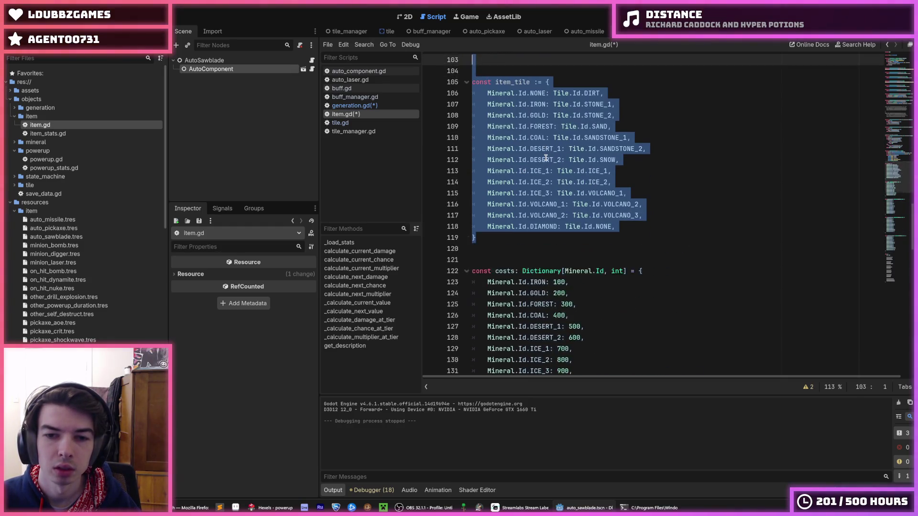
{"action": "key", "text": "alt+Down"}
{"action": "key", "text": "alt+Down"}
{"action": "key", "text": "alt+Down"}
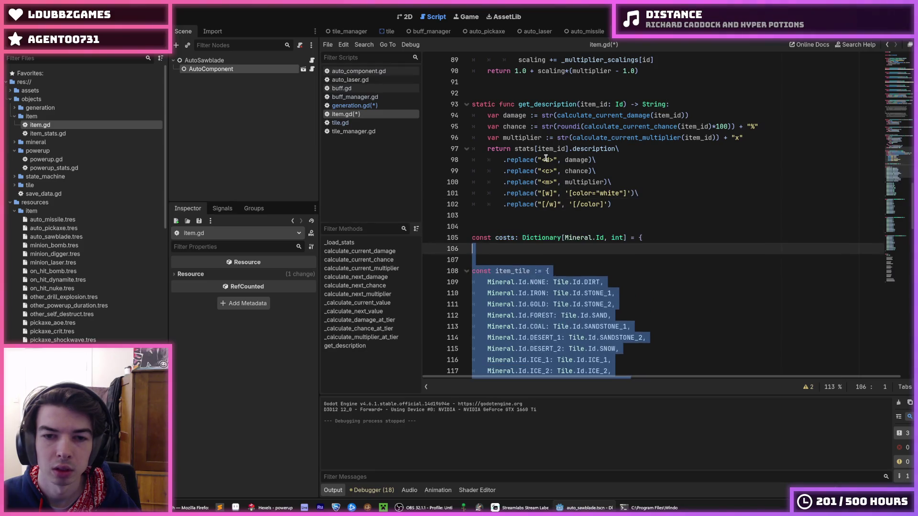
{"action": "key", "text": "alt+Up"}
{"action": "key", "text": "alt+Up"}
{"action": "key", "text": "alt+Up"}
- Check the item_tile name on line 105 and save the scripts
{"action": "scroll", "coordinate": [583, 157], "scroll_direction": "down", "scroll_amount": 5}
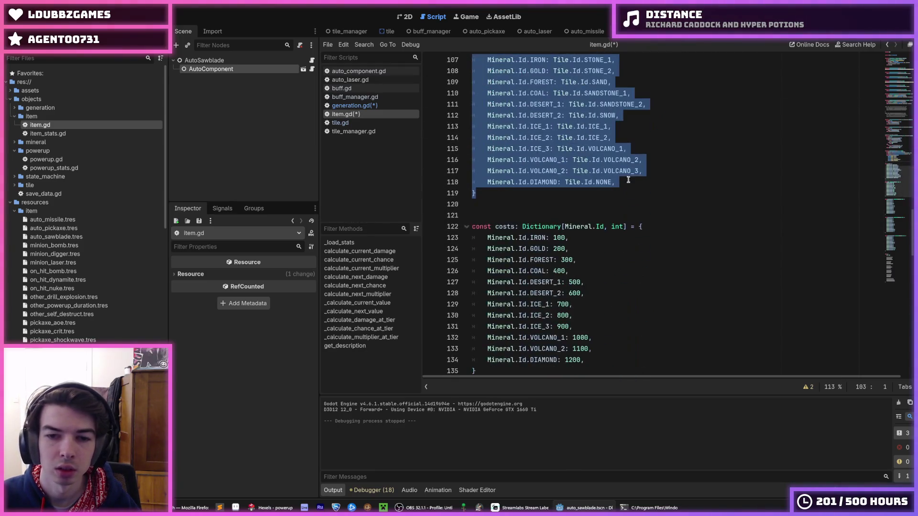
{"action": "left_click", "coordinate": [643, 191]}
{"action": "scroll", "coordinate": [643, 191], "scroll_direction": "up", "scroll_amount": 2}
{"action": "double_click", "coordinate": [519, 139]}
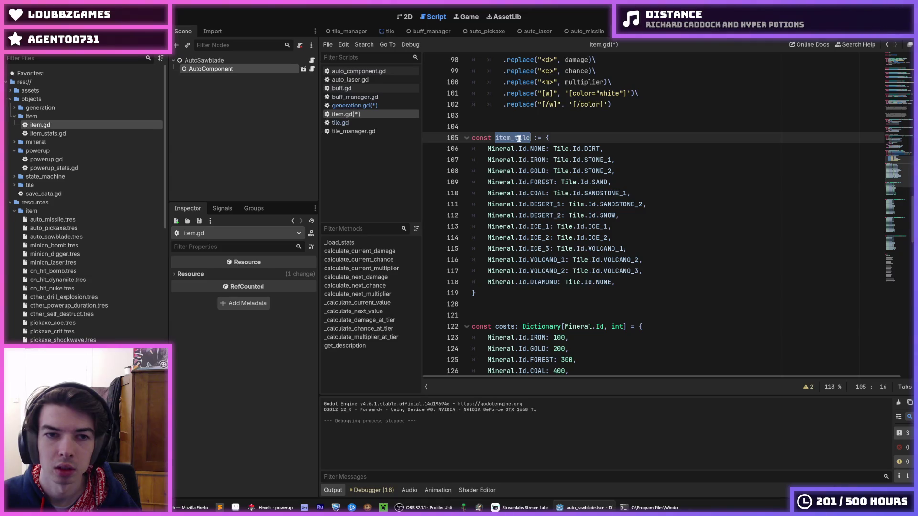
{"action": "key", "text": "ctrl+s"}
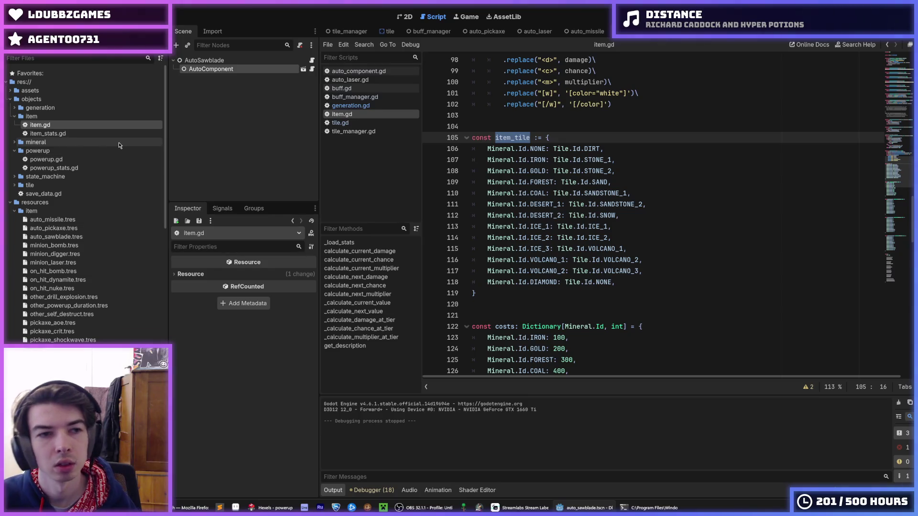
{"action": "double_click", "coordinate": [104, 135]}
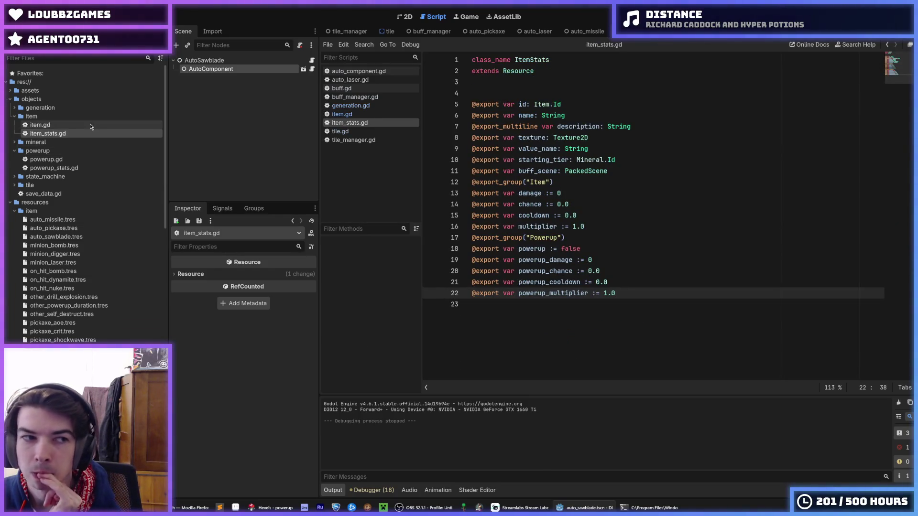
{"action": "double_click", "coordinate": [89, 124]}
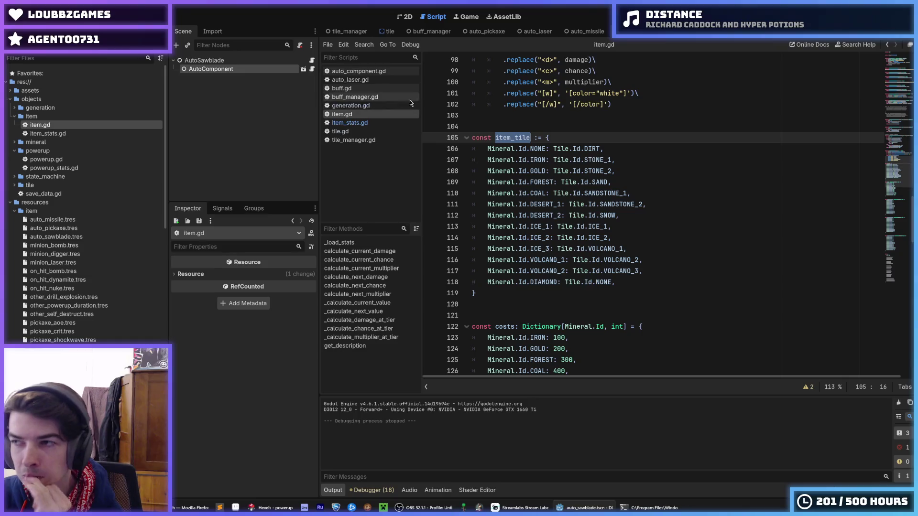
{"action": "right_click", "coordinate": [502, 139]}
{"action": "left_click", "coordinate": [580, 174]}
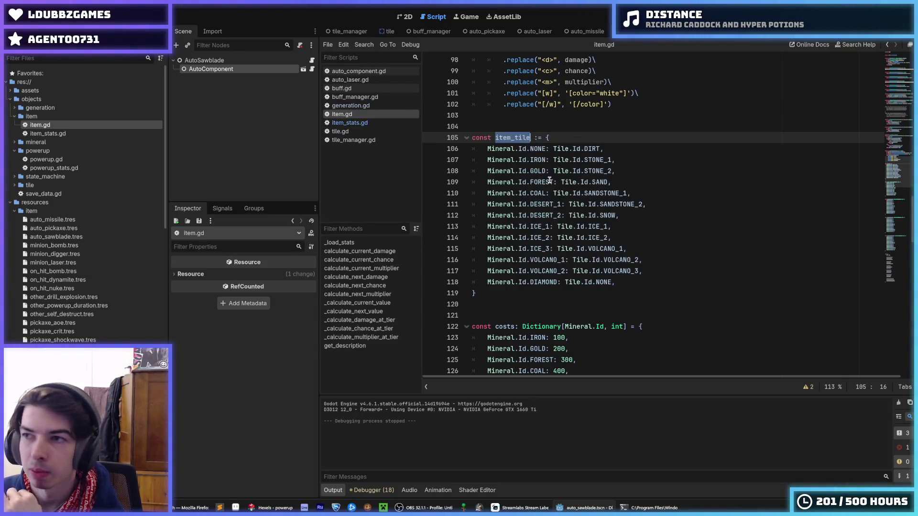
{"action": "left_click", "coordinate": [584, 137]}
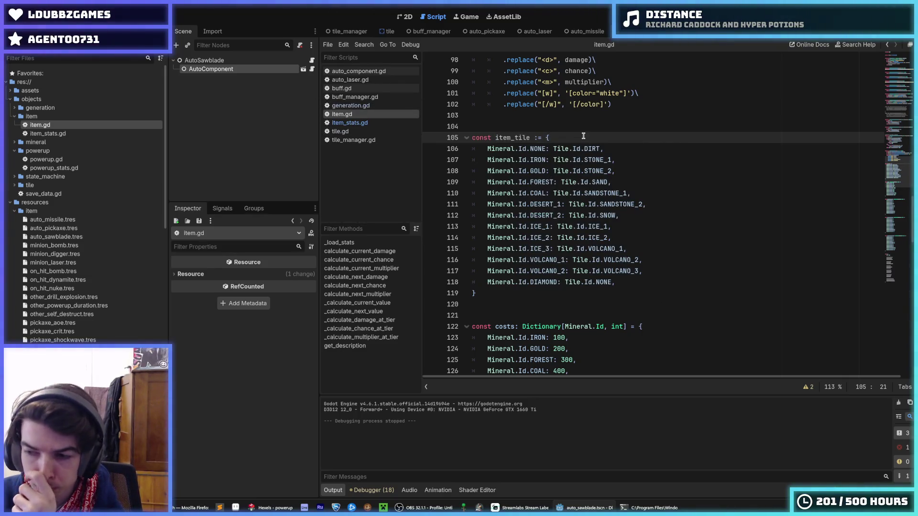
{"action": "double_click", "coordinate": [518, 138]}
{"action": "right_click", "coordinate": [517, 138]}
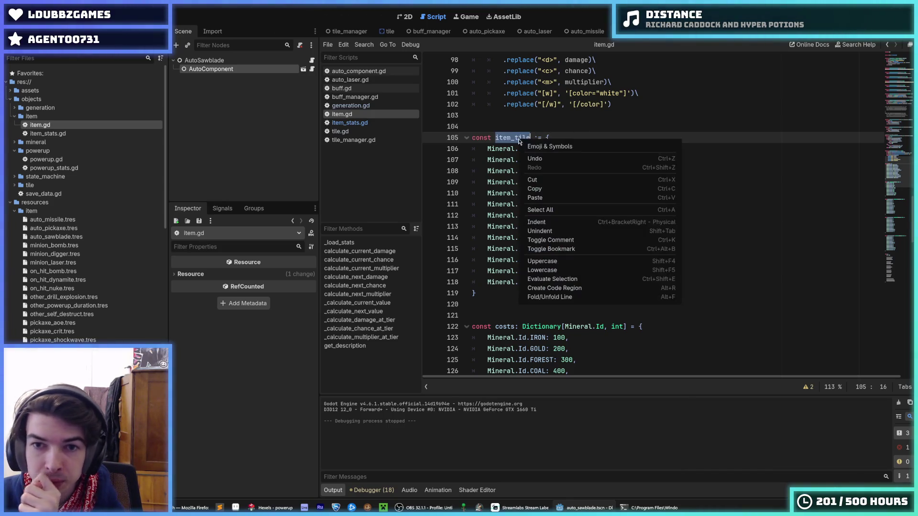
{"action": "left_click", "coordinate": [580, 187]}
{"action": "left_click", "coordinate": [576, 152]}
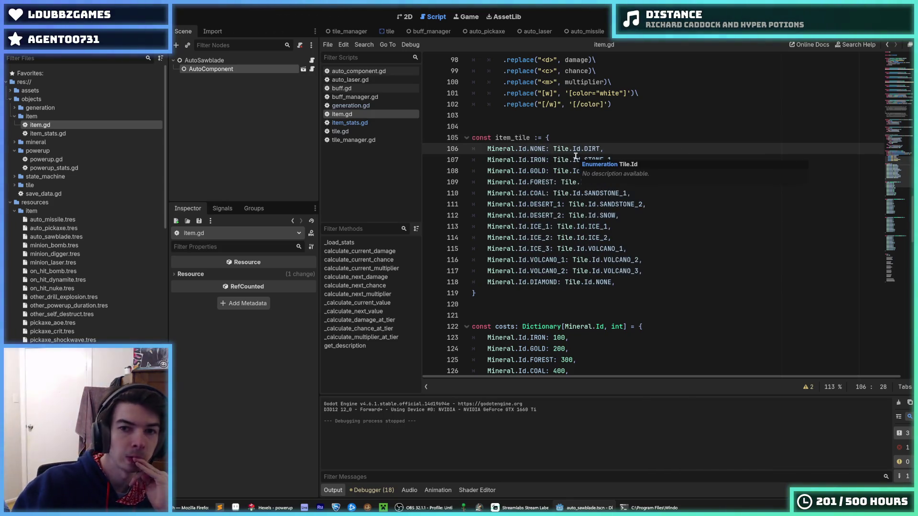
{"action": "left_click", "coordinate": [578, 136]}
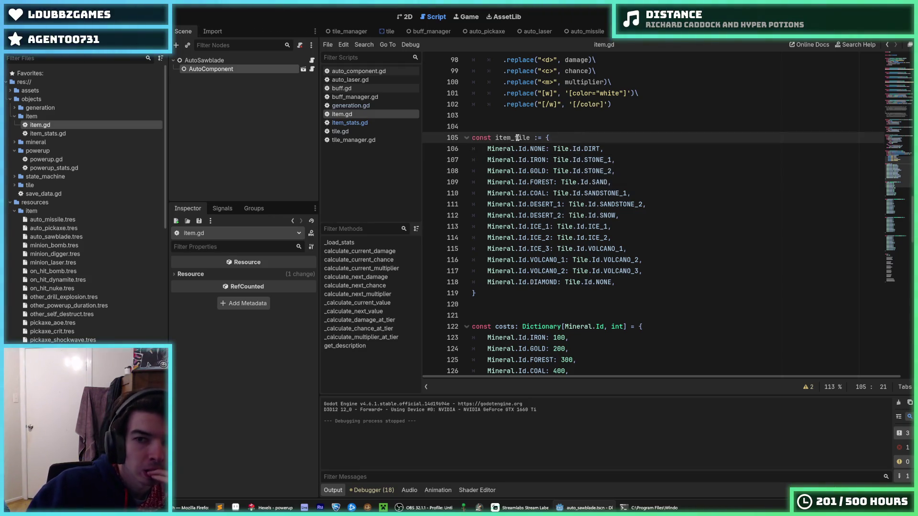
{"action": "left_click_drag", "start_coordinate": [529, 138], "coordinate": [495, 137]}
{"action": "right_click", "coordinate": [505, 142]}
{"action": "left_click", "coordinate": [526, 190]}
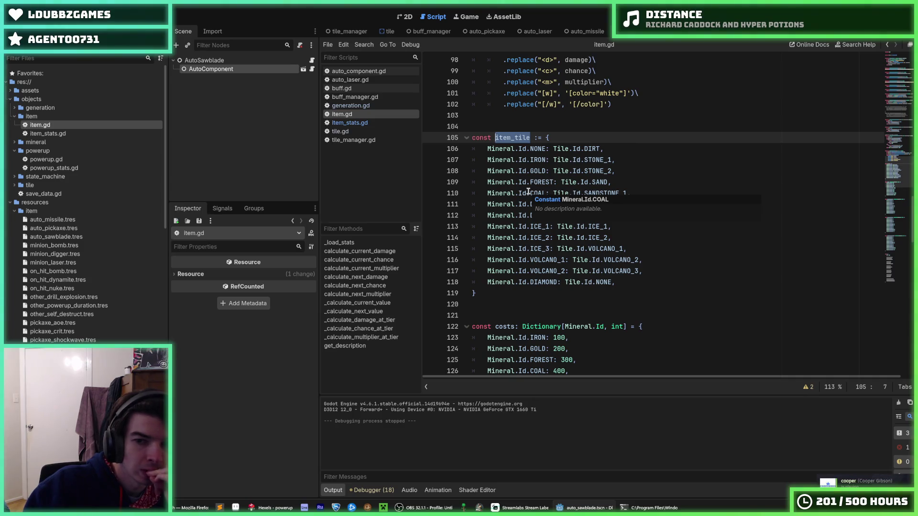
{"action": "right_click", "coordinate": [521, 138]}
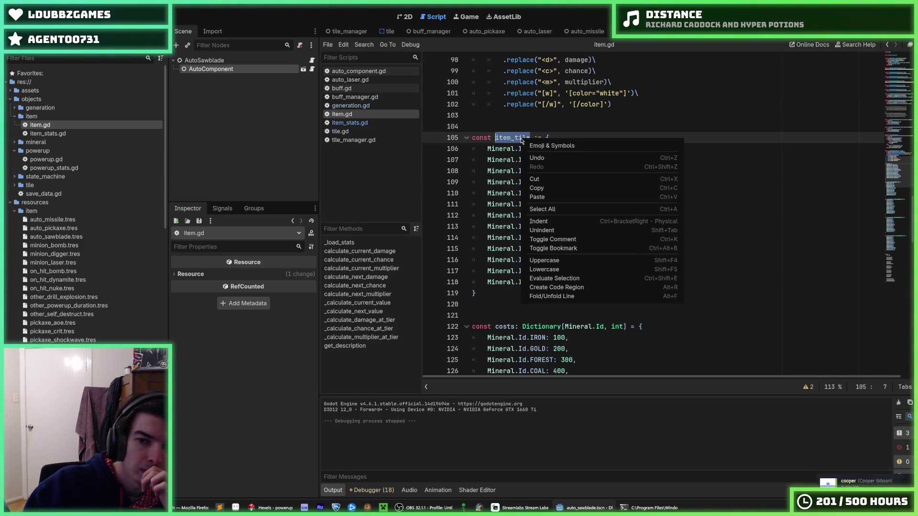
{"action": "left_click", "coordinate": [546, 190]}
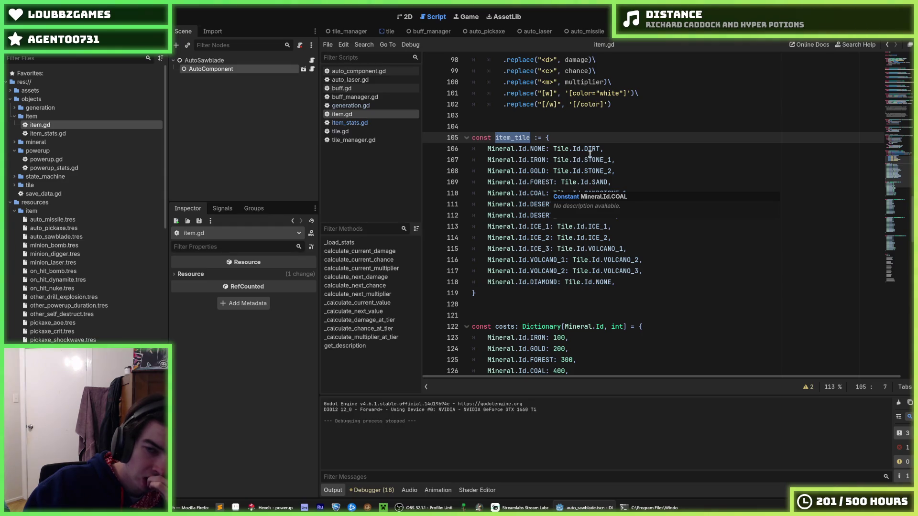
{"action": "left_click_drag", "start_coordinate": [600, 149], "coordinate": [553, 148]}
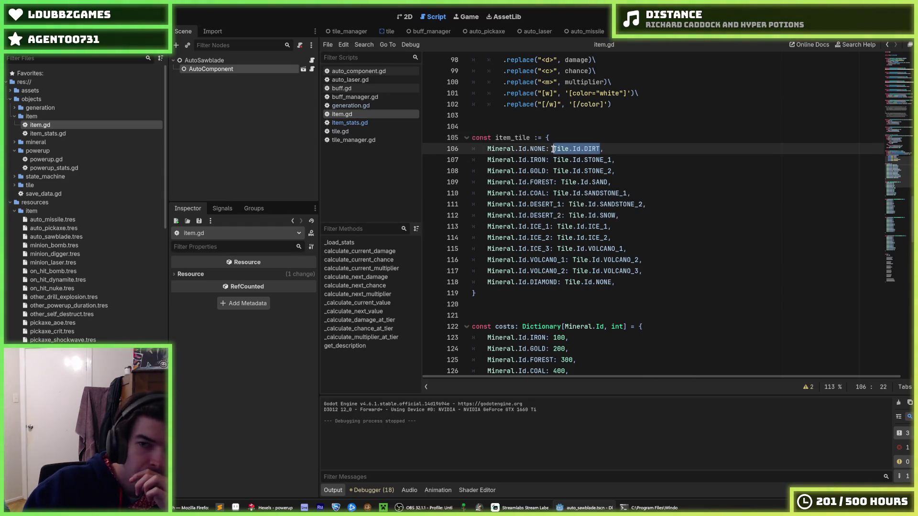
{"action": "left_click", "coordinate": [553, 149]}
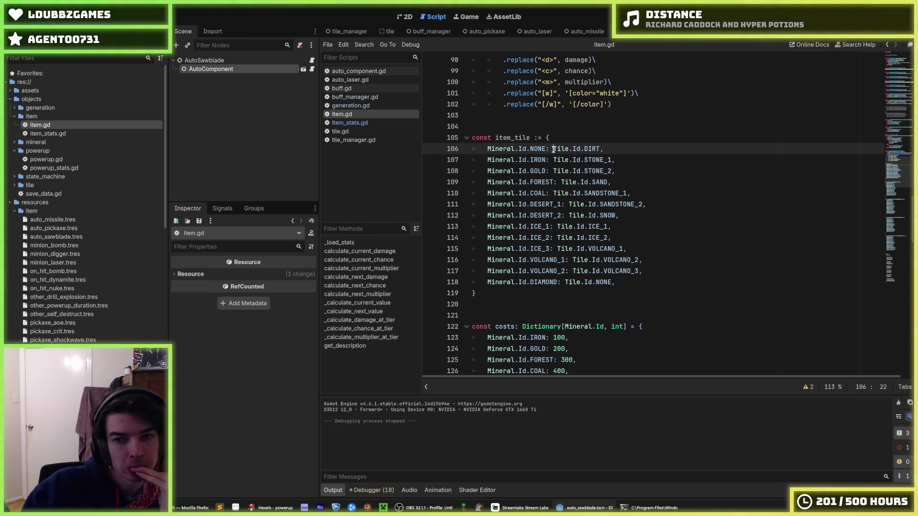
{"action": "mouse_move", "coordinate": [553, 148]}
{"action": "left_mouse_down"}
{"action": "mouse_move", "coordinate": [600, 150]}
{"action": "mouse_move", "coordinate": [565, 151]}
{"action": "left_mouse_up"}
{"action": "left_click", "coordinate": [598, 149]}
{"action": "left_click", "coordinate": [553, 150]}
{"action": "left_click", "coordinate": [600, 151]}
{"action": "left_click", "coordinate": [552, 150]}
{"action": "left_click", "coordinate": [598, 151]}
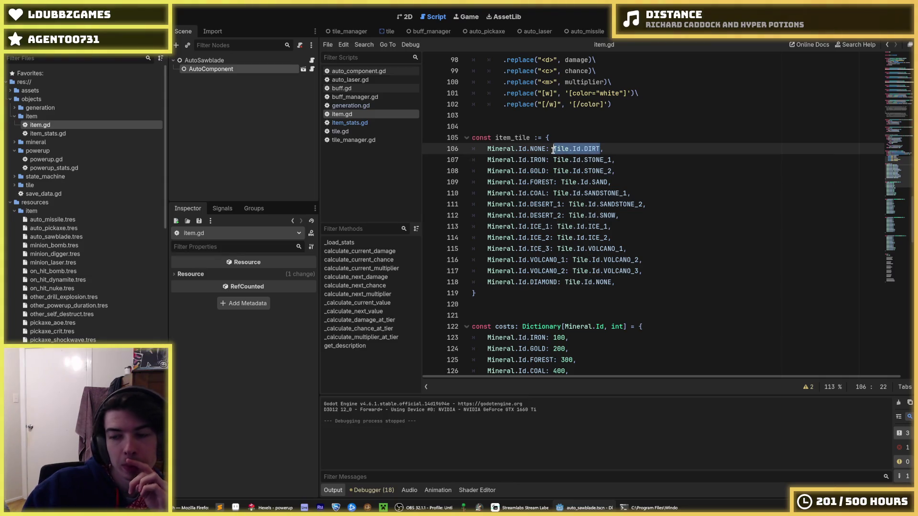
{"action": "left_click", "coordinate": [553, 150]}
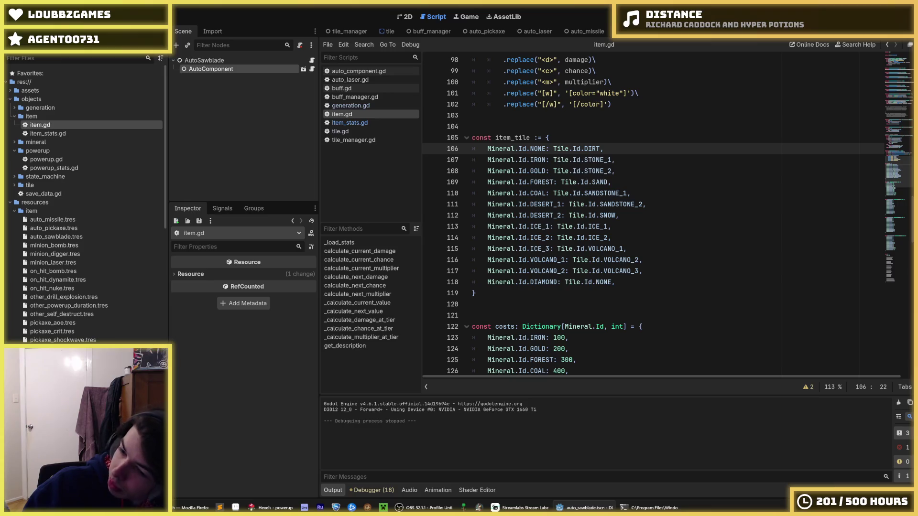
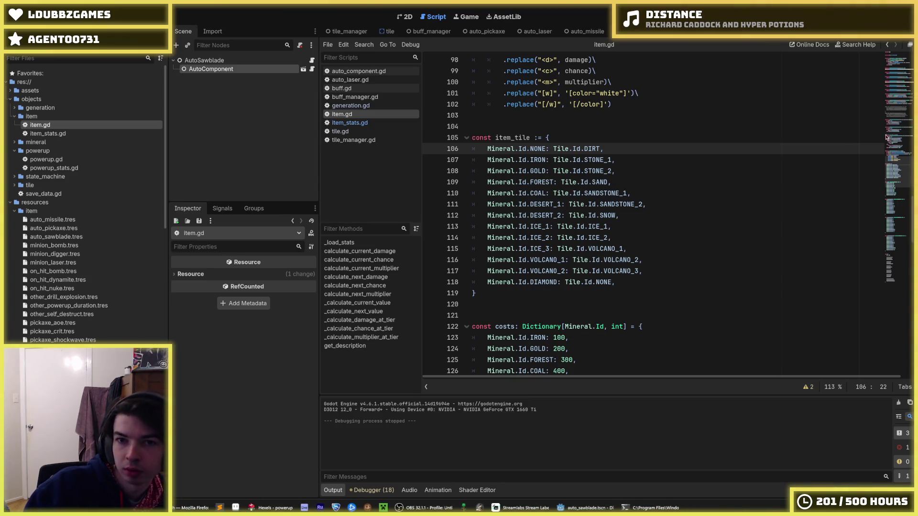
- Insert blank lines after get_description, above the item_tile constant in item.gd
{"action": "scroll", "coordinate": [540, 224], "scroll_direction": "up", "scroll_amount": 10}
{"action": "scroll", "coordinate": [540, 223], "scroll_direction": "up", "scroll_amount": 5}
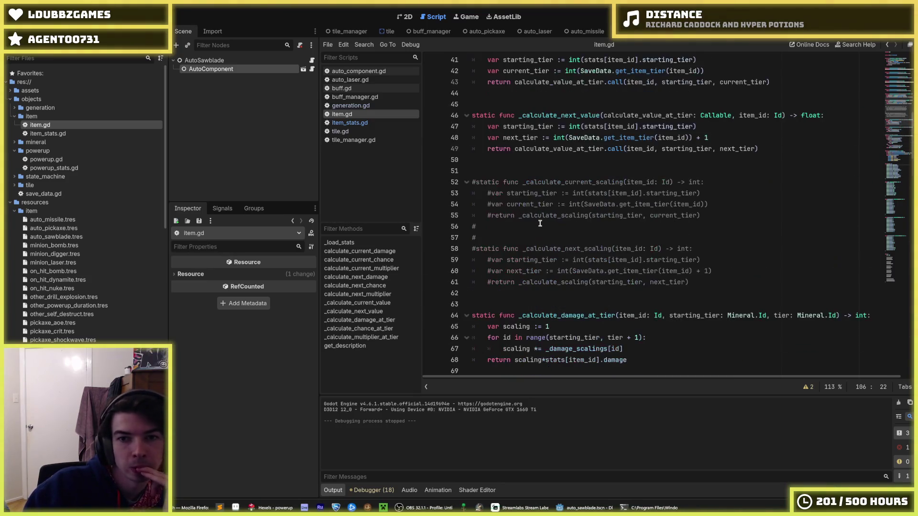
{"action": "scroll", "coordinate": [540, 224], "scroll_direction": "up", "scroll_amount": 10}
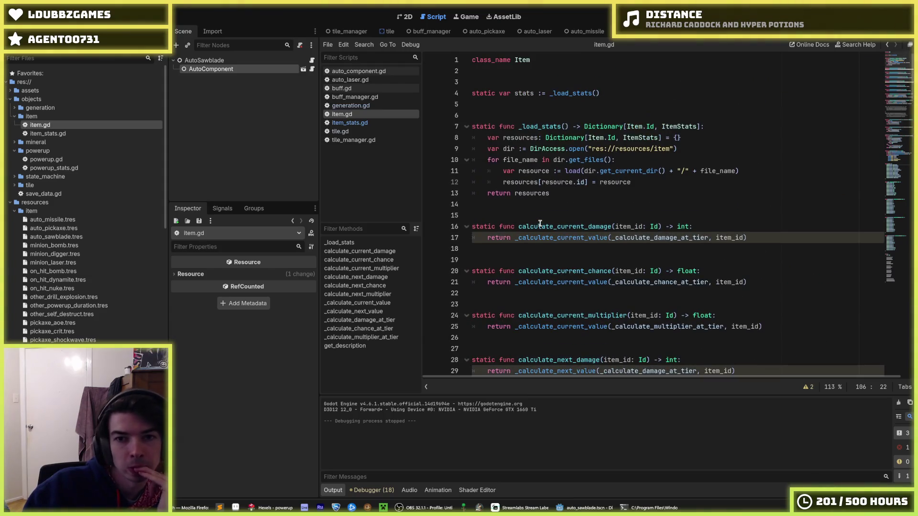
{"action": "scroll", "coordinate": [540, 224], "scroll_direction": "down", "scroll_amount": 20}
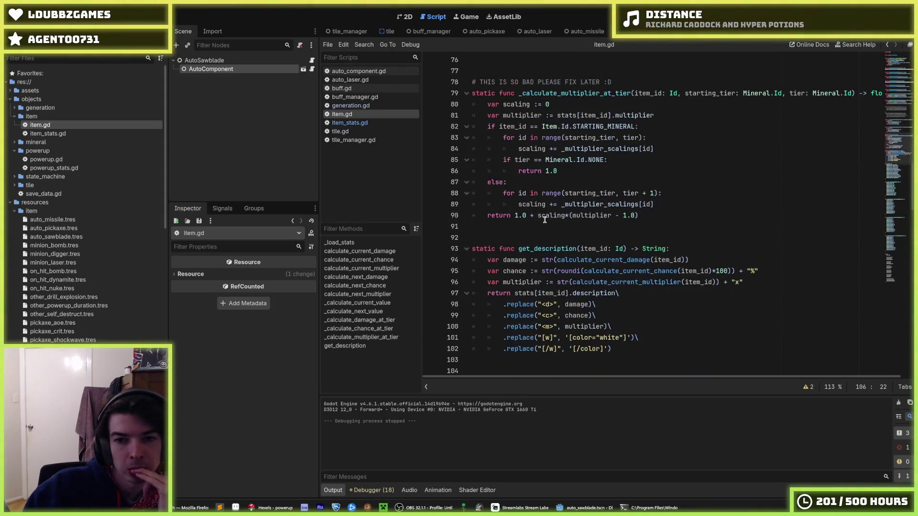
{"action": "scroll", "coordinate": [549, 215], "scroll_direction": "down", "scroll_amount": 2}
{"action": "left_click", "coordinate": [545, 197]}
{"action": "scroll", "coordinate": [544, 196], "scroll_direction": "down", "scroll_amount": 3}
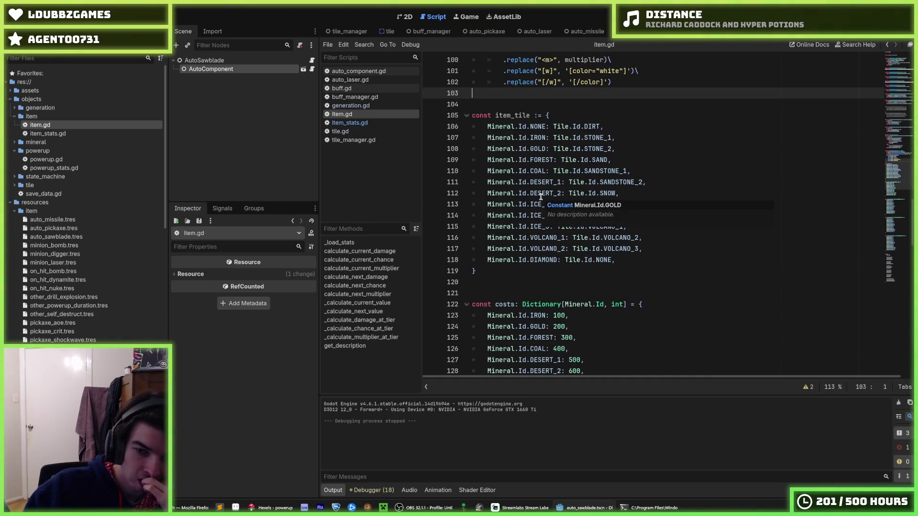
{"action": "scroll", "coordinate": [545, 184], "scroll_direction": "up", "scroll_amount": 1}
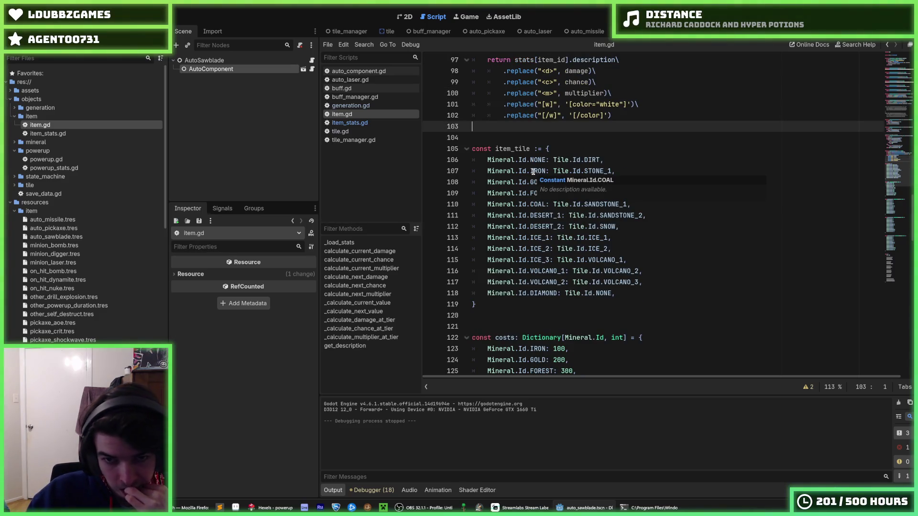
{"action": "key", "text": "Return"}
{"action": "key", "text": "Return"}
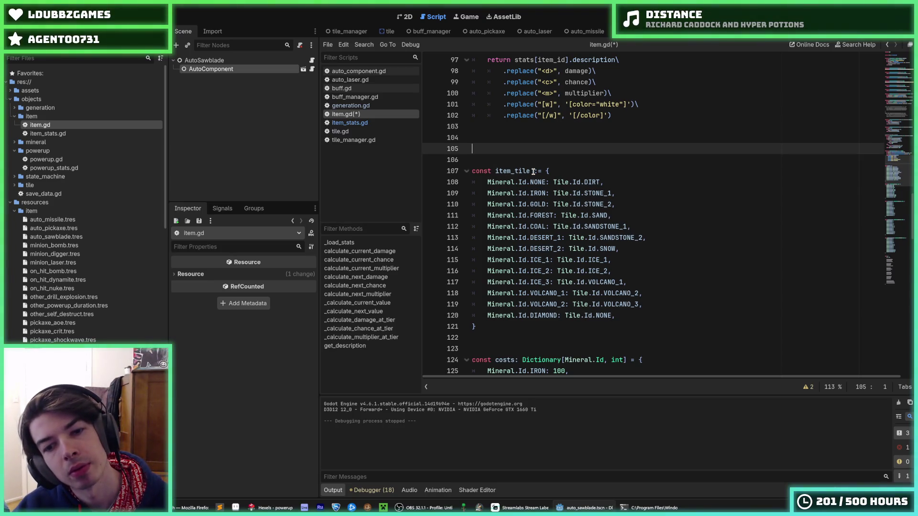
- Write a get_starting_tier() -> Mineral.Id: function header with a return line
{"action": "type", "text": "func get_startin"}
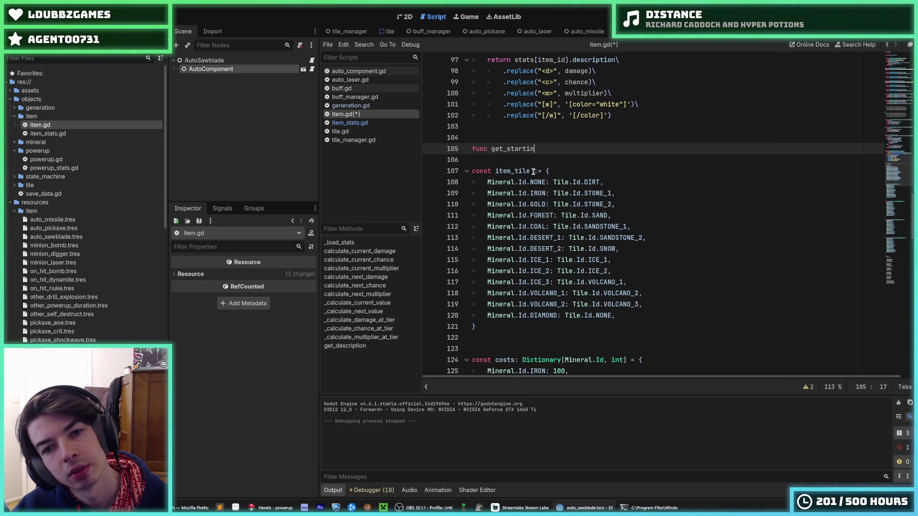
{"action": "type", "text": "g_tier() -> M"}
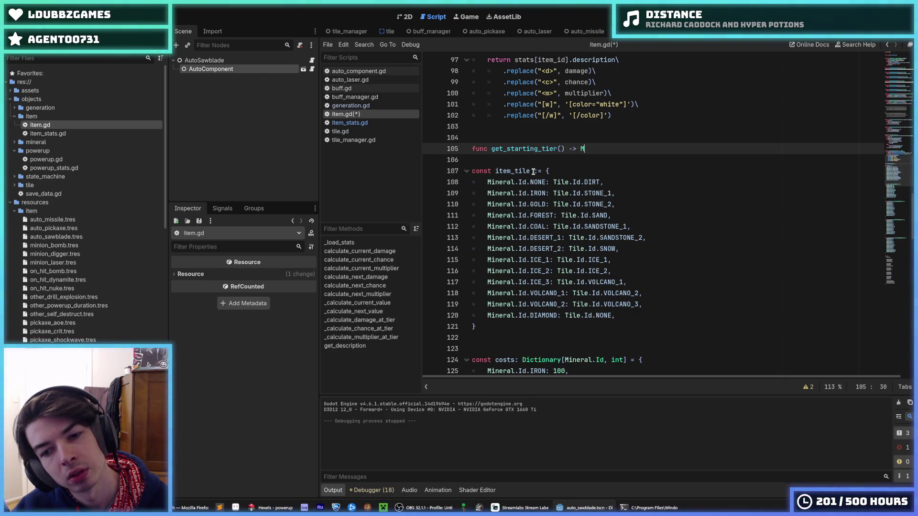
{"action": "type", "text": "ineral.Id {"}
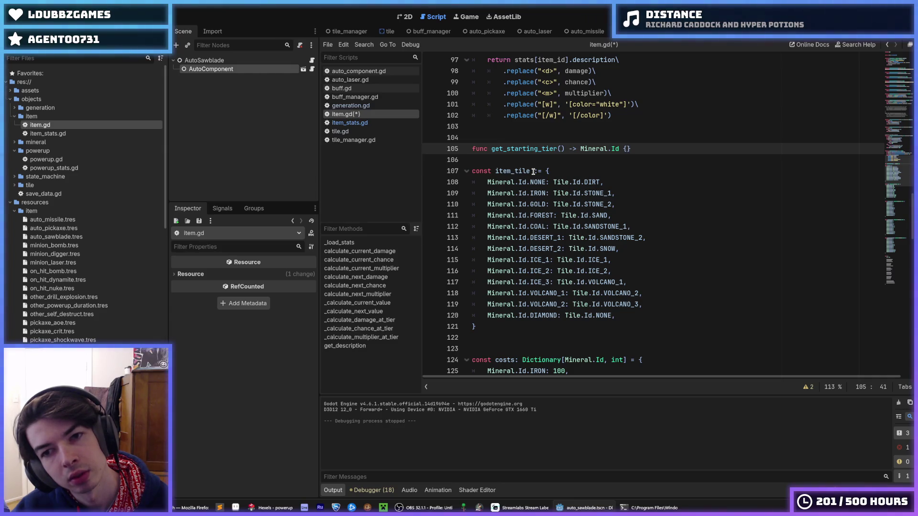
{"action": "scroll", "coordinate": [535, 170], "scroll_direction": "down", "scroll_amount": 1}
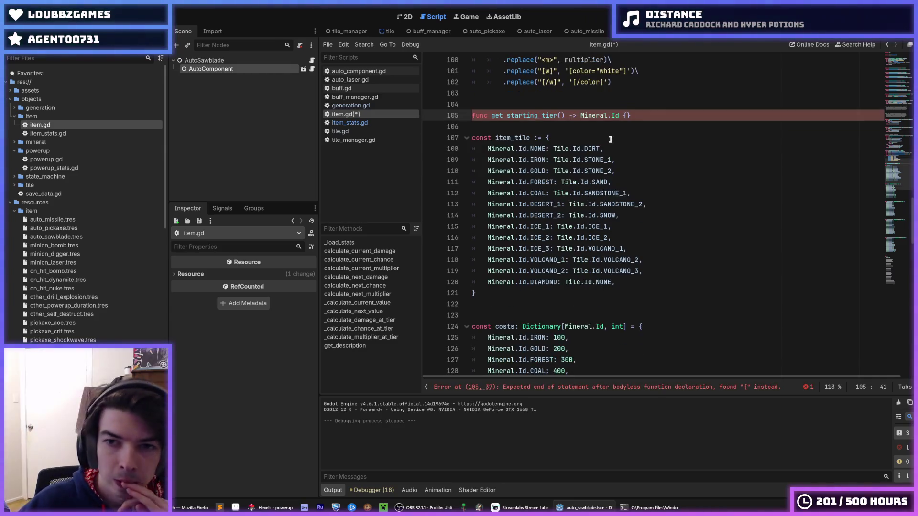
{"action": "key", "text": "BackSpace"}
{"action": "key", "text": "BackSpace"}
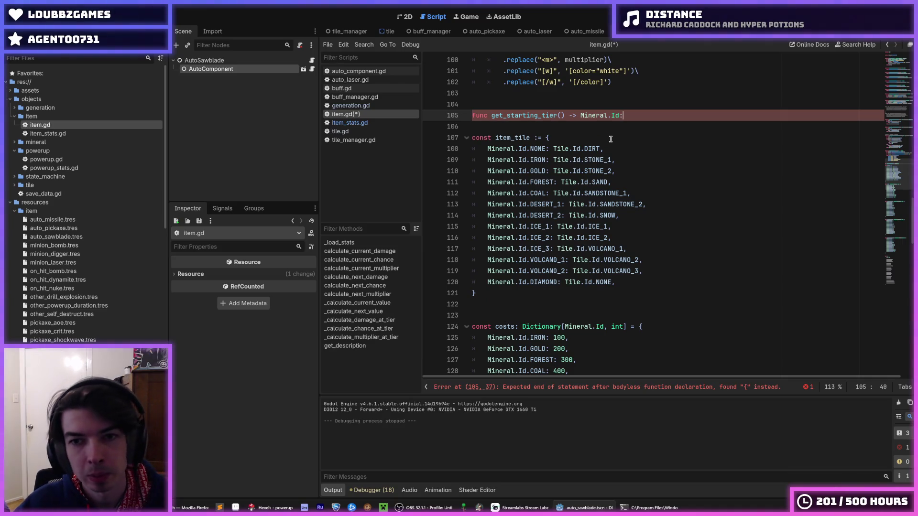
{"action": "type", "text": ":"}
{"action": "key", "text": "Return"}
{"action": "key", "text": "Return"}
{"action": "key", "text": "BackSpace"}
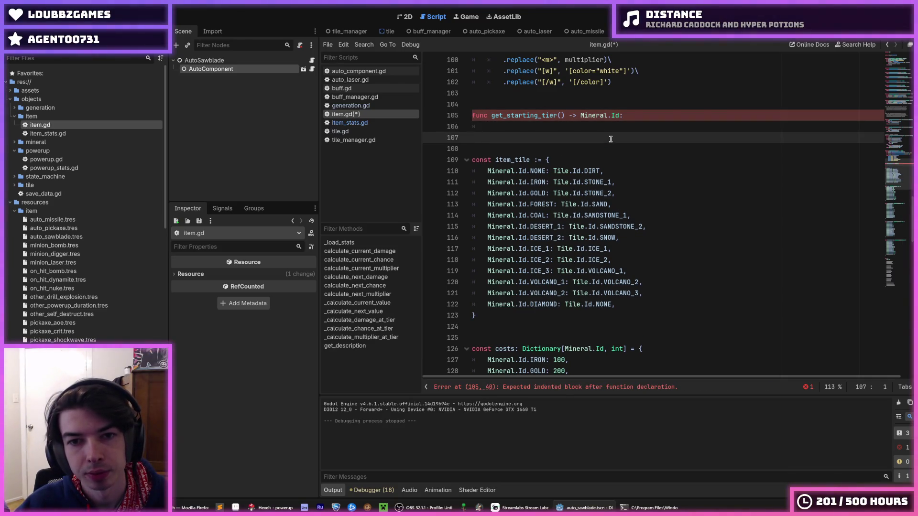
{"action": "key", "text": "Left"}
{"action": "type", "text": "rn"}
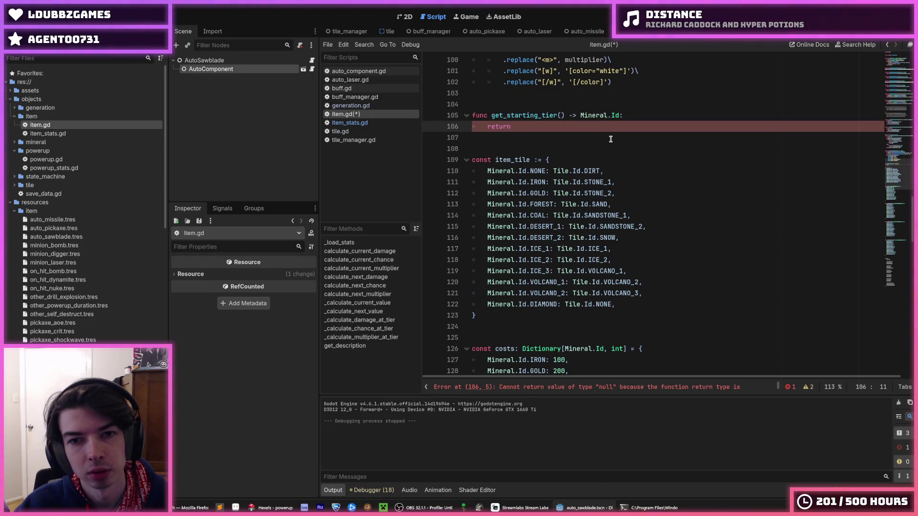
{"action": "key", "text": "Down"}
{"action": "key", "text": "Down"}
{"action": "key", "text": "Down"}
- Rename the item_tile constant to item_tiers and make the function return item_tiers
{"action": "key", "text": "shift+Right"}
{"action": "key", "text": "shift+Right"}
{"action": "key", "text": "shift+Right"}
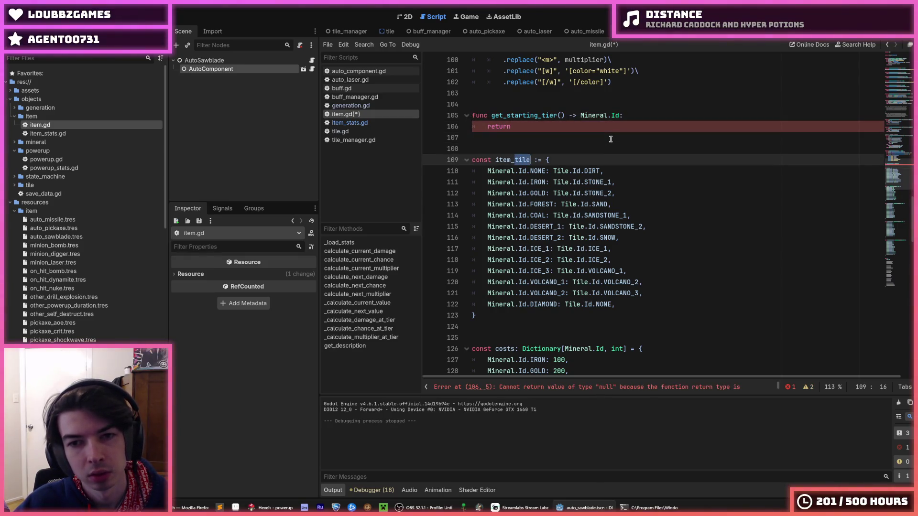
{"action": "type", "text": "tiers"}
{"action": "key", "text": "Up"}
{"action": "key", "text": "Up"}
{"action": "key", "text": "Up"}
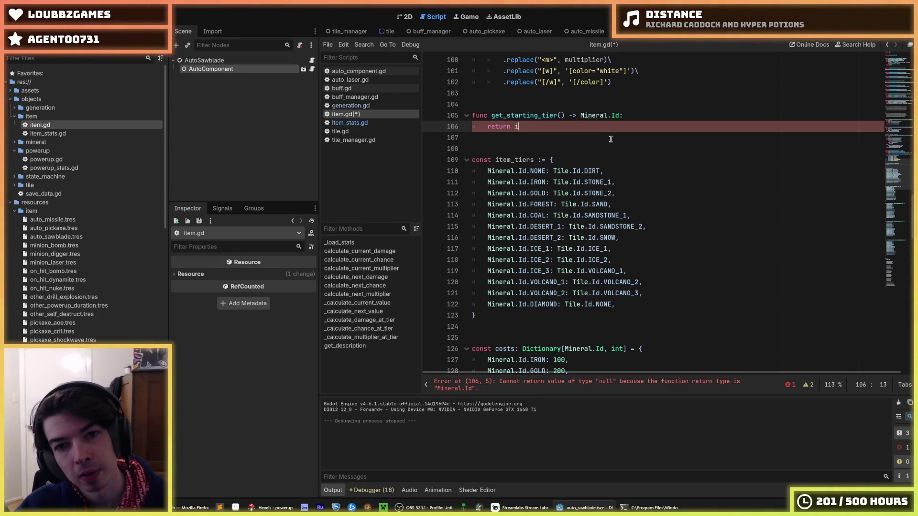
{"action": "type", "text": "item_tiers"}
{"action": "key", "text": "Up"}
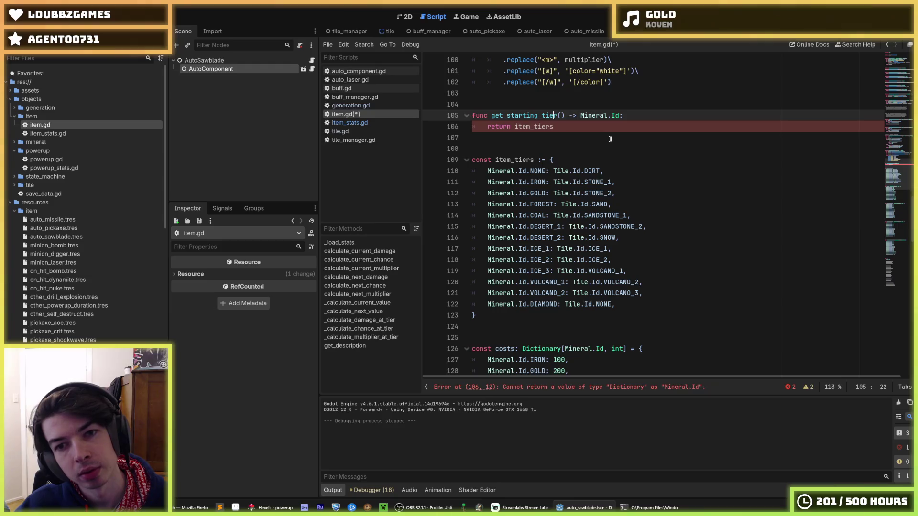
- Add a Tile.Id parameter, shorten the name to get_tier, and return item_tiers()
{"action": "type", "text": "Tile.Id"}
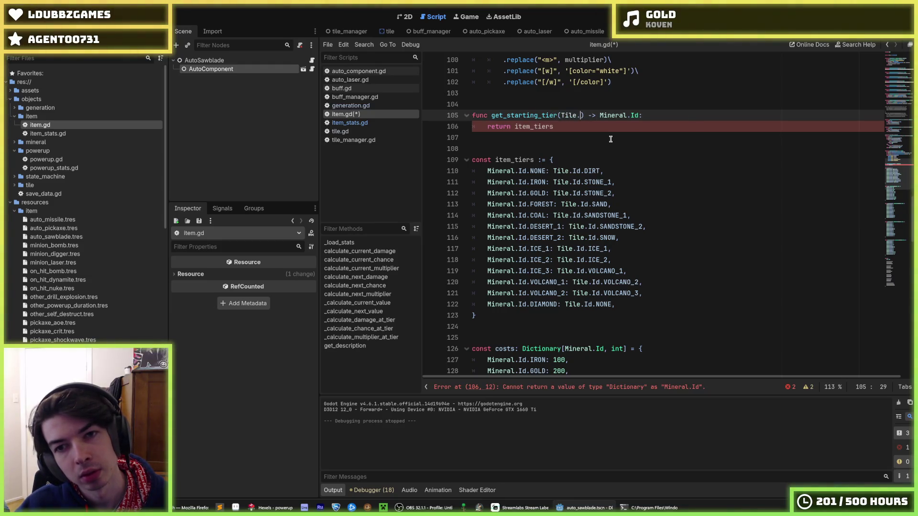
{"action": "key", "text": "Down"}
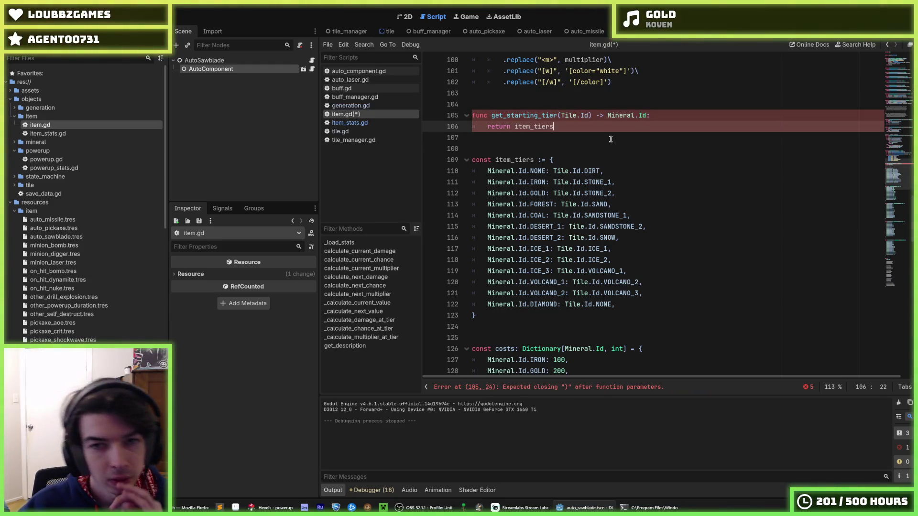
{"action": "key", "text": "Up"}
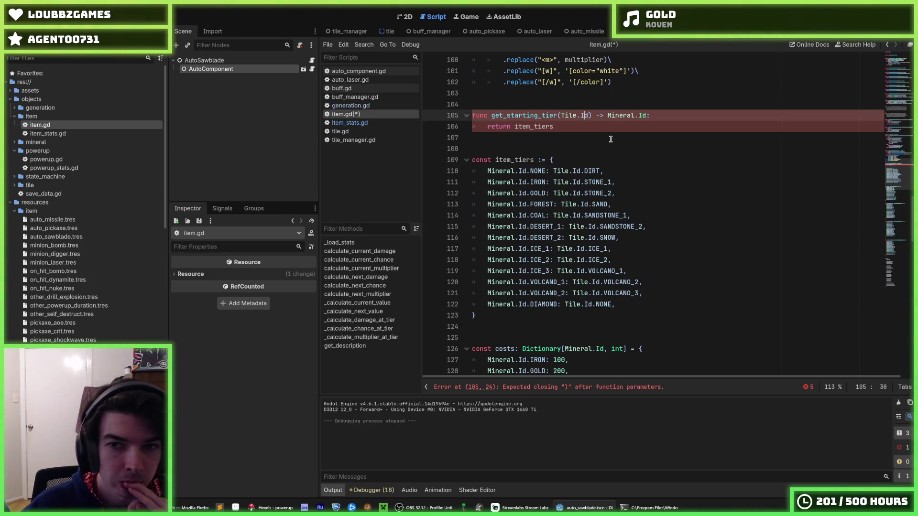
{"action": "key", "text": "BackSpace"}
{"action": "key", "text": "BackSpace"}
{"action": "key", "text": "BackSpace"}
{"action": "key", "text": "Delete"}
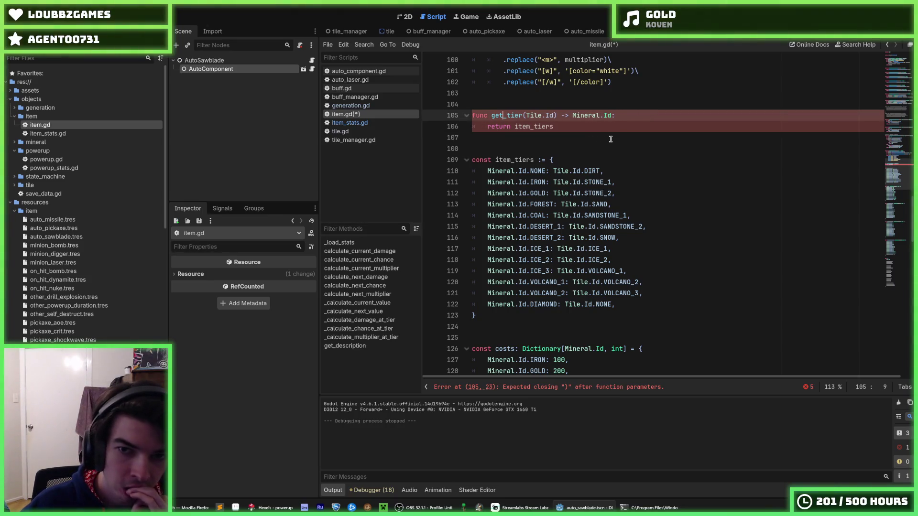
{"action": "key", "text": "Down"}
{"action": "key", "text": "End"}
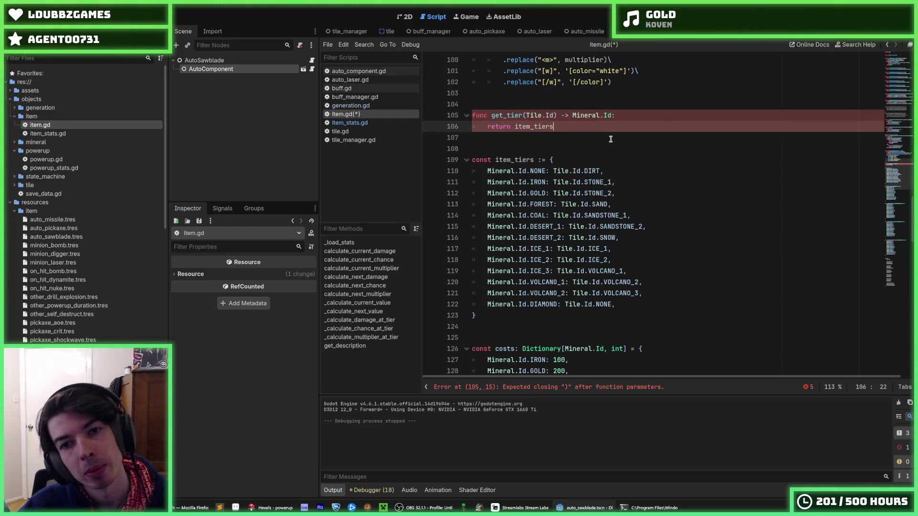
{"action": "type", "text": "()"}
{"action": "key", "text": "Down"}
{"action": "key", "text": "Down"}
{"action": "key", "text": "Down"}
{"action": "key", "text": "Down"}
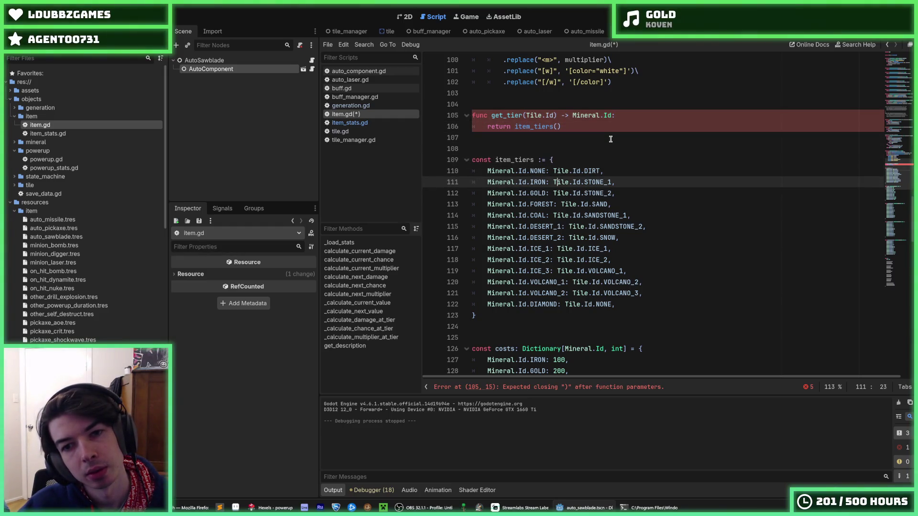
{"action": "key", "text": "Up"}
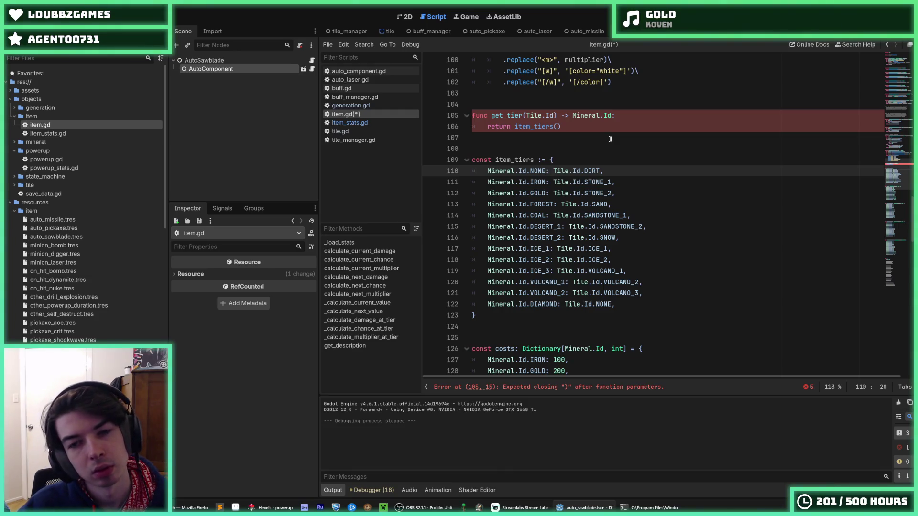
{"action": "key", "text": "shift+Home"}
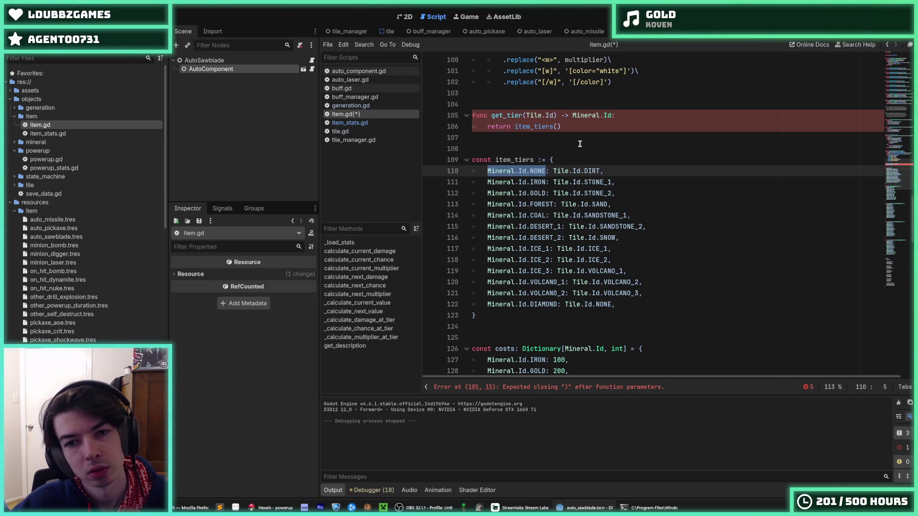
- Move Mineral.Id.NONE, IRON and GOLD after the DIRT, STONE_1 and STONE_2 keys
{"action": "key", "text": "BackSpace"}
{"action": "key", "text": "ctrl+v"}
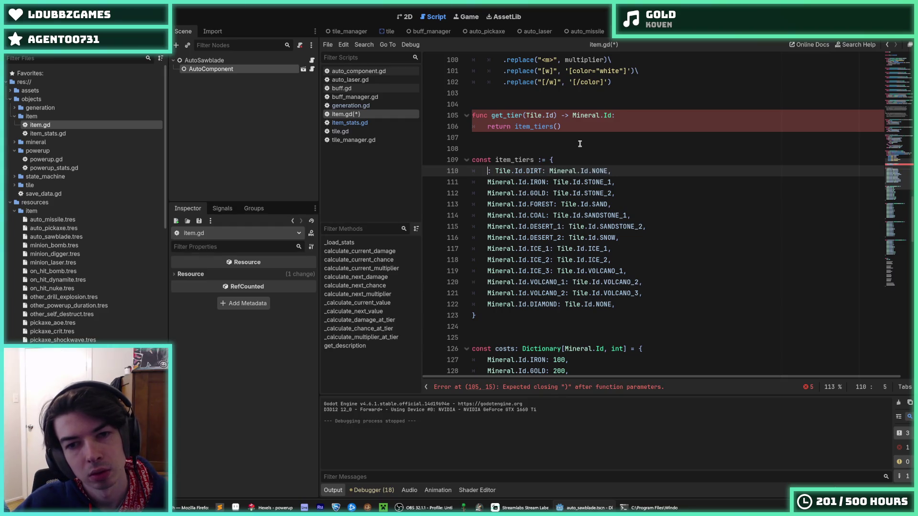
{"action": "key", "text": "Home"}
{"action": "key", "text": "Delete"}
{"action": "key", "text": "Delete"}
{"action": "left_click_drag", "start_coordinate": [545, 182], "coordinate": [484, 179]}
{"action": "key", "text": "ctrl+x"}
{"action": "key", "text": "End"}
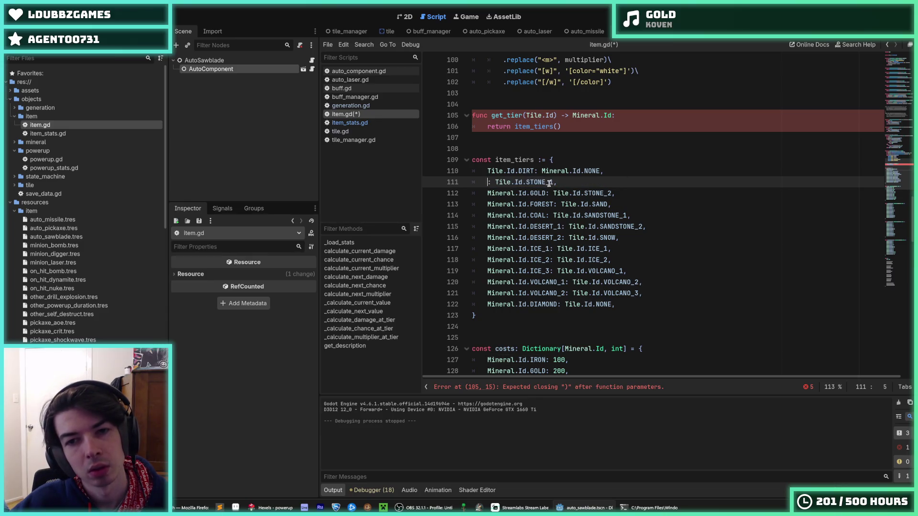
{"action": "key", "text": "Left"}
{"action": "key", "text": "ctrl+v"}
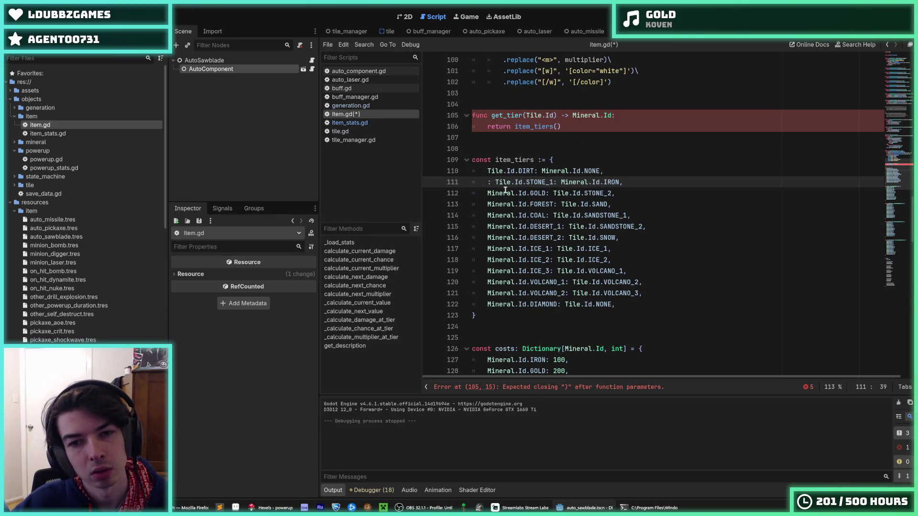
{"action": "left_click_drag", "start_coordinate": [545, 193], "coordinate": [487, 194]}
{"action": "key", "text": "ctrl+x"}
{"action": "key", "text": "End"}
{"action": "key", "text": "Left"}
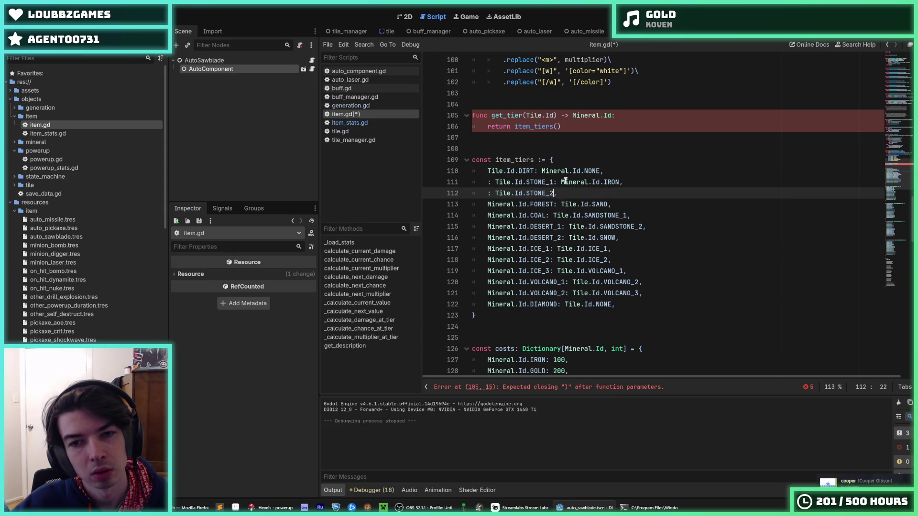
{"action": "type", "text": ":"}
{"action": "key", "text": "ctrl+v"}
- Move Mineral.Id.FOREST after Tile.Id.SAND and Mineral.Id.COAL after SANDSTONE_1
{"action": "key", "text": "Down"}
{"action": "key", "text": "Home"}
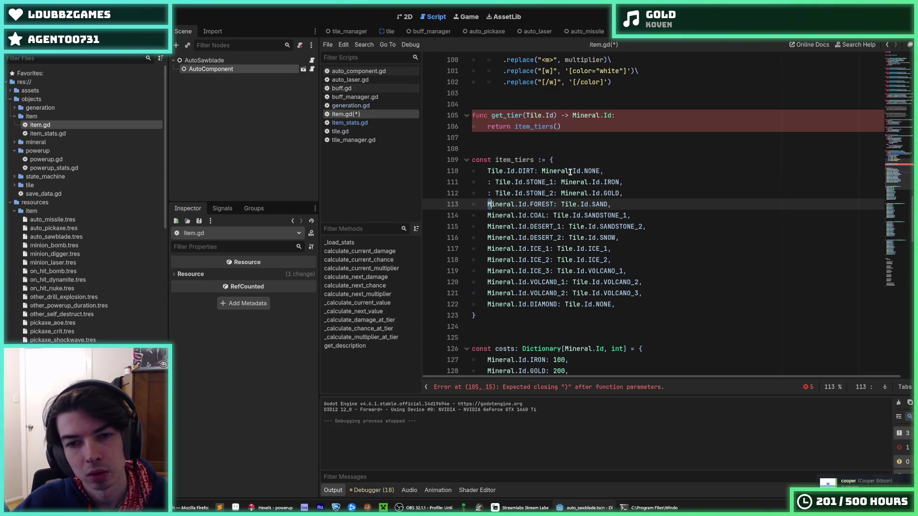
{"action": "key", "text": "ctrl+shift+Right"}
{"action": "key", "text": "ctrl+shift+Right"}
{"action": "key", "text": "ctrl+shift+Right"}
{"action": "key", "text": "ctrl+shift+Right"}
{"action": "key", "text": "ctrl+x"}
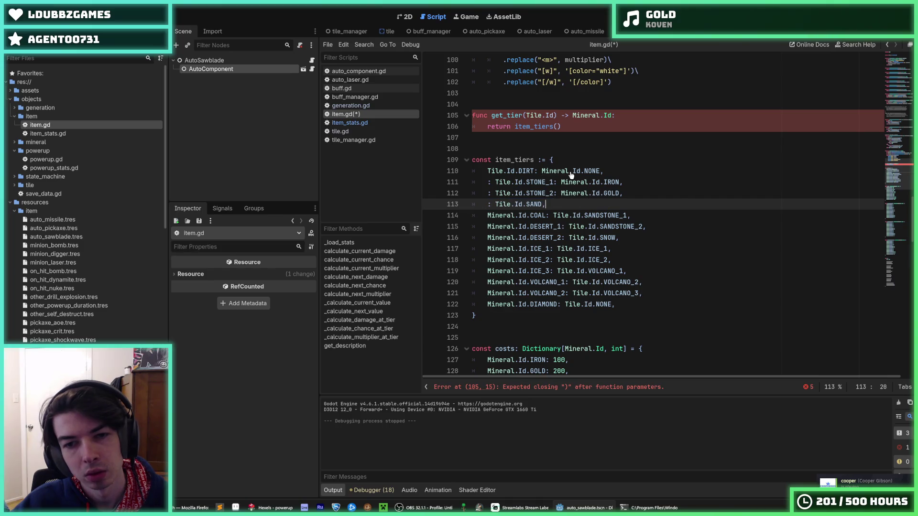
{"action": "key", "text": "Left"}
{"action": "type", "text": ":"}
{"action": "key", "text": "ctrl+v"}
{"action": "key", "text": "Down"}
{"action": "key", "text": "Home"}
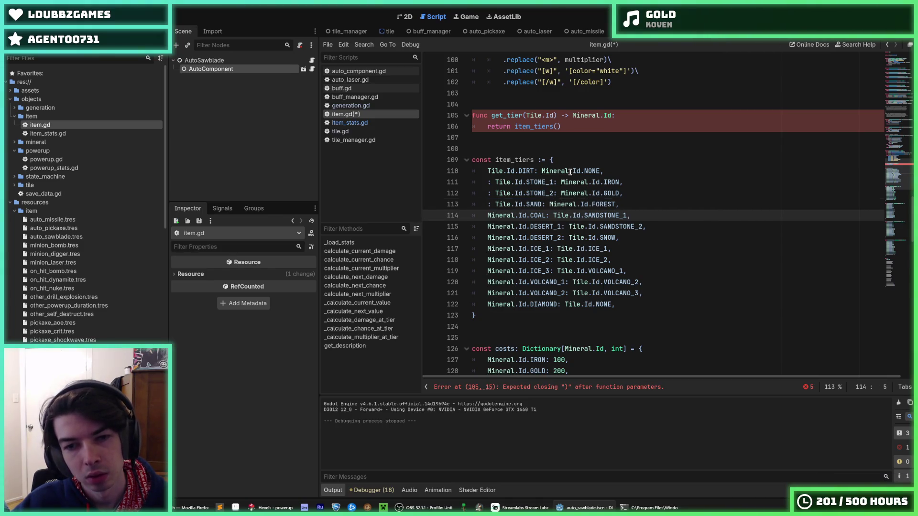
{"action": "key", "text": "ctrl+shift+Right"}
{"action": "key", "text": "ctrl+shift+Right"}
{"action": "key", "text": "ctrl+shift+Right"}
{"action": "key", "text": "ctrl+x"}
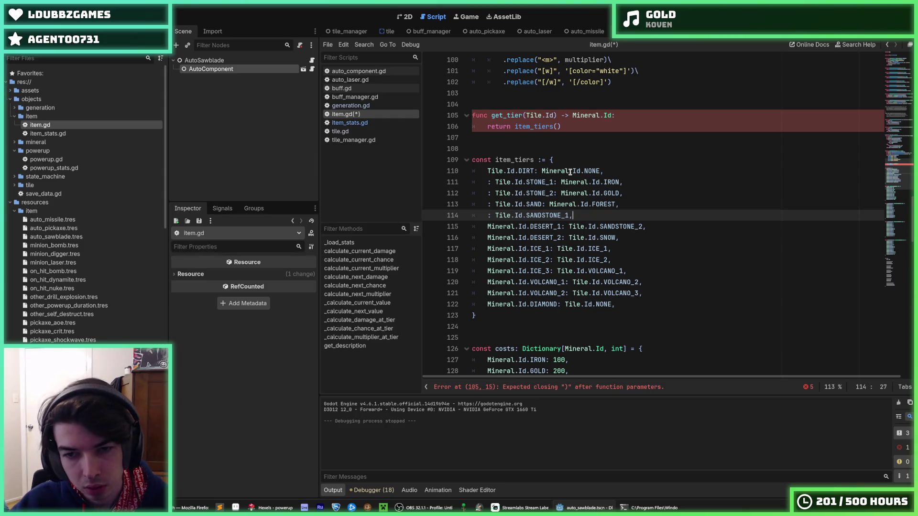
{"action": "key", "text": "ctrl+v"}
- Move Mineral.Id.DESERT_1 after SANDSTONE_2 and Mineral.Id.DESERT_2 after the SNOW key
{"action": "key", "text": "Down"}
{"action": "key", "text": "Home"}
{"action": "key", "text": "ctrl+shift+Right"}
{"action": "key", "text": "ctrl+shift+Right"}
{"action": "key", "text": "ctrl+shift+Right"}
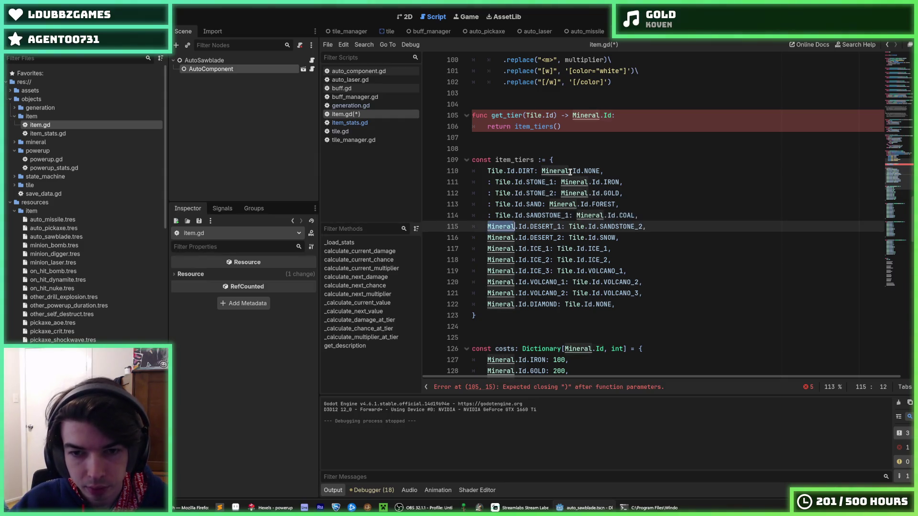
{"action": "key", "text": "ctrl+x"}
{"action": "type", "text": ":"}
{"action": "key", "text": "ctrl+v"}
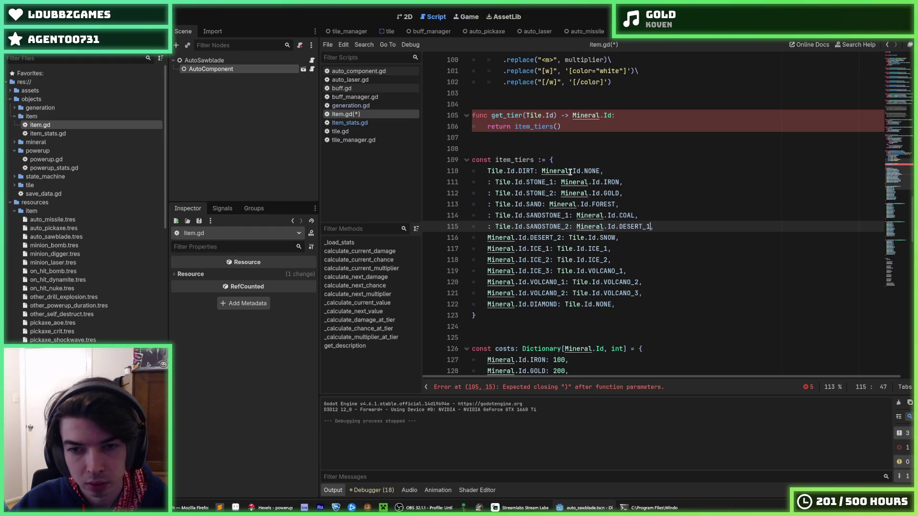
{"action": "key", "text": "Down"}
{"action": "key", "text": "Home"}
{"action": "key", "text": "ctrl+shift+Right"}
{"action": "key", "text": "ctrl+shift+Right"}
{"action": "key", "text": "ctrl+shift+Right"}
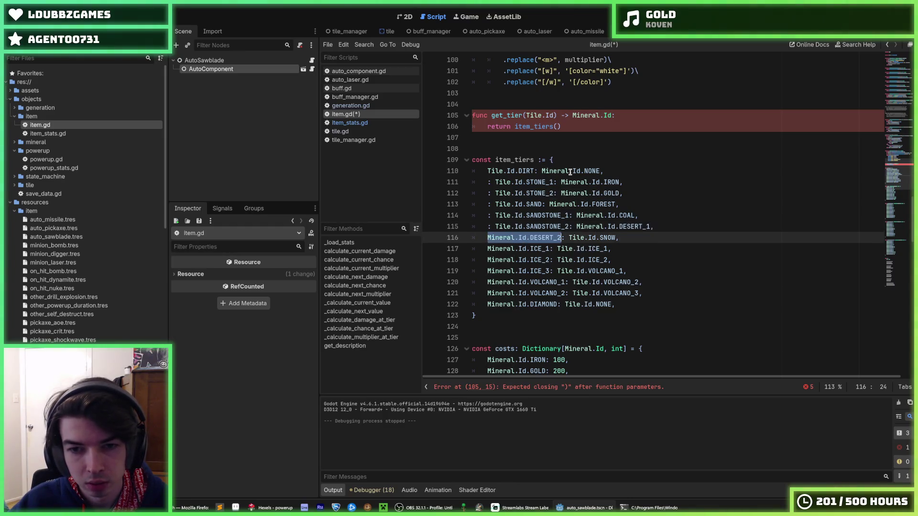
{"action": "key", "text": "ctrl+x"}
{"action": "key", "text": "End"}
{"action": "key", "text": "ctrl+v"}
- Move Mineral.Id.ICE_1, ICE_2 and ICE_3 after the ICE_1, ICE_2 and VOLCANO_1 keys
{"action": "key", "text": "Down"}
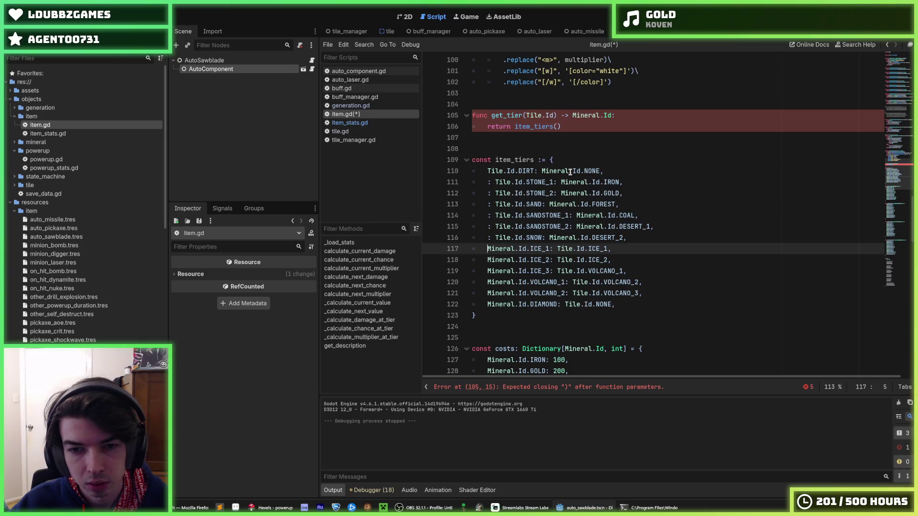
{"action": "key", "text": "ctrl+shift+Right"}
{"action": "key", "text": "ctrl+shift+Right"}
{"action": "key", "text": "ctrl+shift+Right"}
{"action": "key", "text": "ctrl+x"}
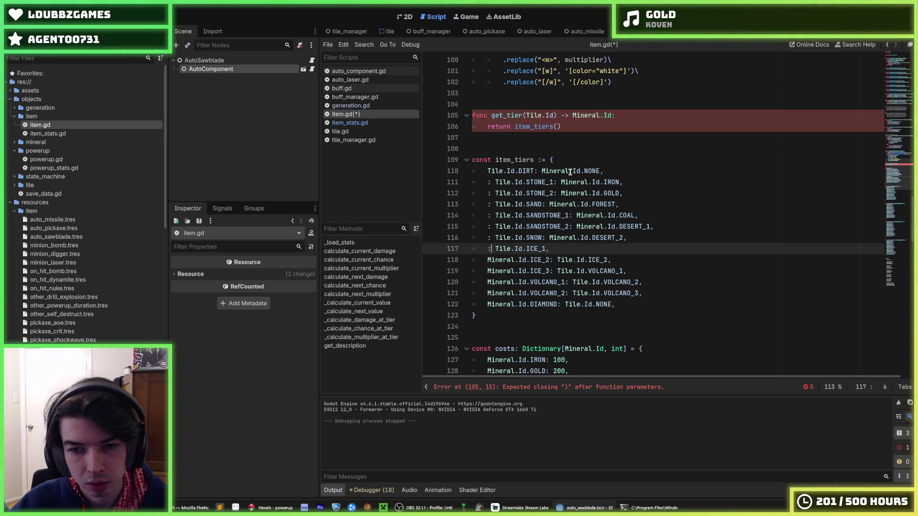
{"action": "type", "text": ":"}
{"action": "key", "text": "ctrl+v"}
{"action": "key", "text": "Down"}
{"action": "key", "text": "Home"}
{"action": "key", "text": "ctrl+shift+Right"}
{"action": "key", "text": "ctrl+shift+Right"}
{"action": "key", "text": "ctrl+shift+Right"}
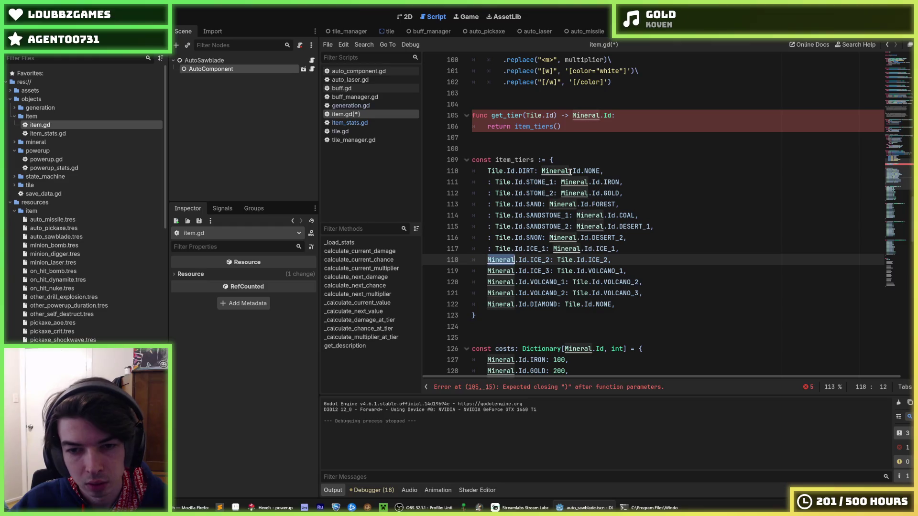
{"action": "key", "text": "ctrl+x"}
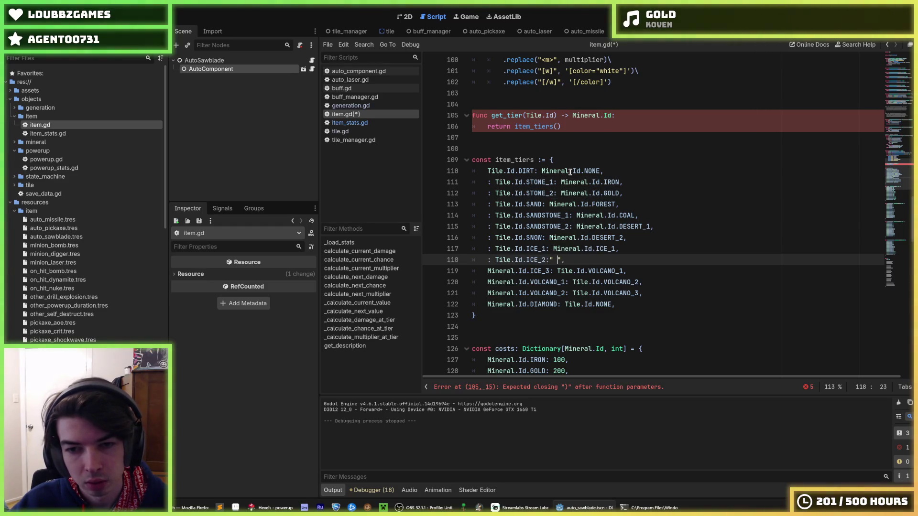
{"action": "key", "text": "ctrl+v"}
{"action": "key", "text": "Down"}
{"action": "key", "text": "Home"}
{"action": "key", "text": "ctrl+shift+Right"}
{"action": "key", "text": "ctrl+shift+Right"}
{"action": "key", "text": "ctrl+shift+Right"}
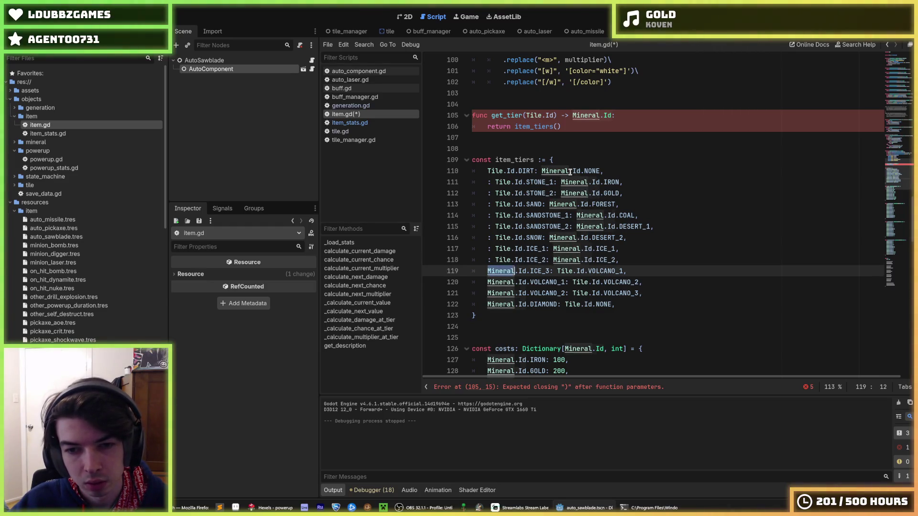
{"action": "key", "text": "ctrl+x"}
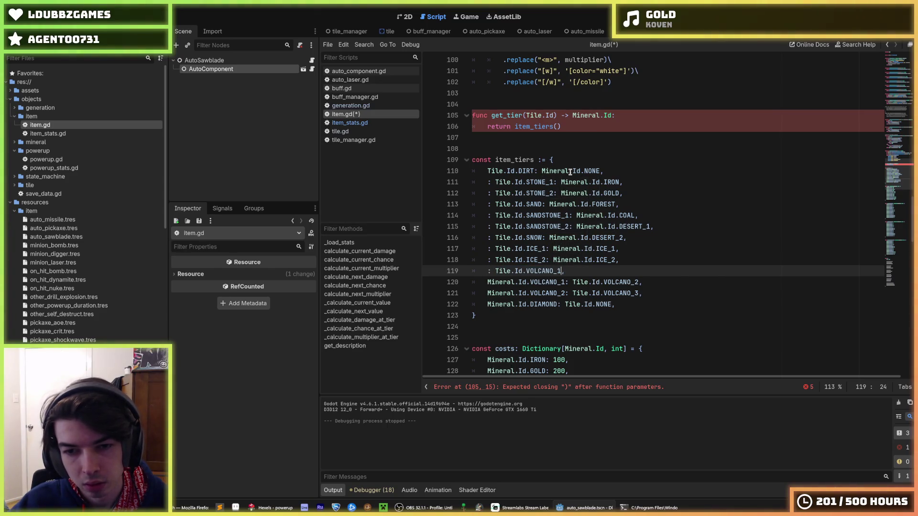
{"action": "type", "text": ":"}
{"action": "key", "text": "ctrl+v"}
{"action": "key", "text": "Down"}
- Move Mineral.Id.VOLCANO_1, VOLCANO_2 and DIAMOND after the VOLCANO_2, VOLCANO_3 and NONE keys
{"action": "key", "text": "Home"}
{"action": "key", "text": "ctrl+shift+Right"}
{"action": "key", "text": "ctrl+shift+Right"}
{"action": "key", "text": "ctrl+shift+Right"}
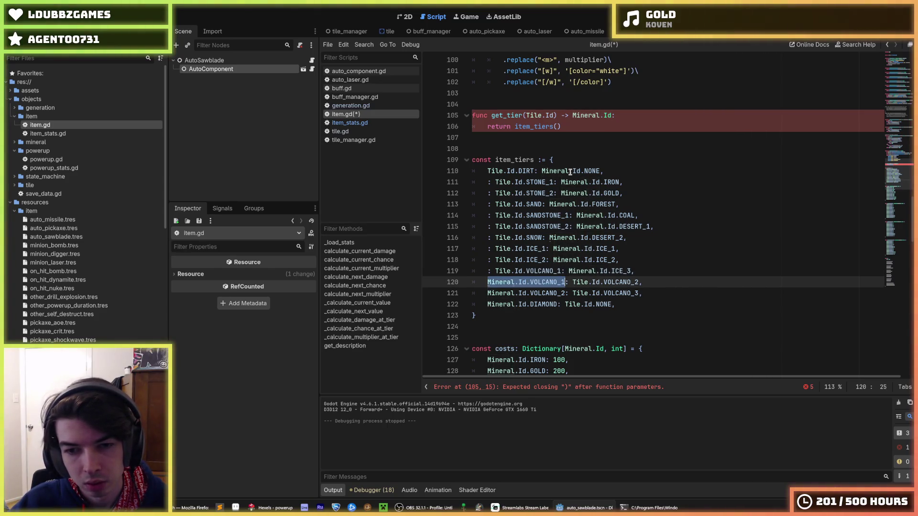
{"action": "key", "text": "ctrl+x"}
{"action": "key", "text": "Right"}
{"action": "key", "text": "Down"}
{"action": "key", "text": "Home"}
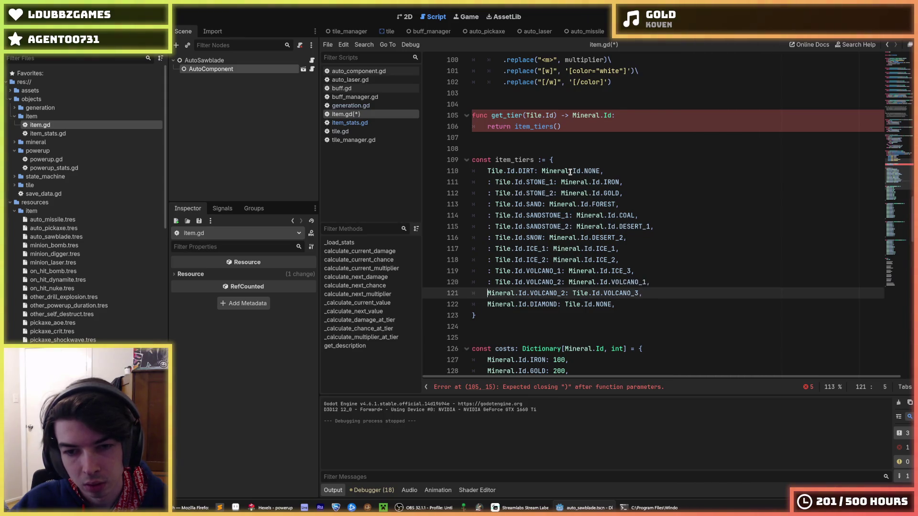
{"action": "key", "text": "ctrl+shift+Right"}
{"action": "key", "text": "ctrl+shift+Right"}
{"action": "key", "text": "ctrl+shift+Right"}
{"action": "key", "text": "BackSpace"}
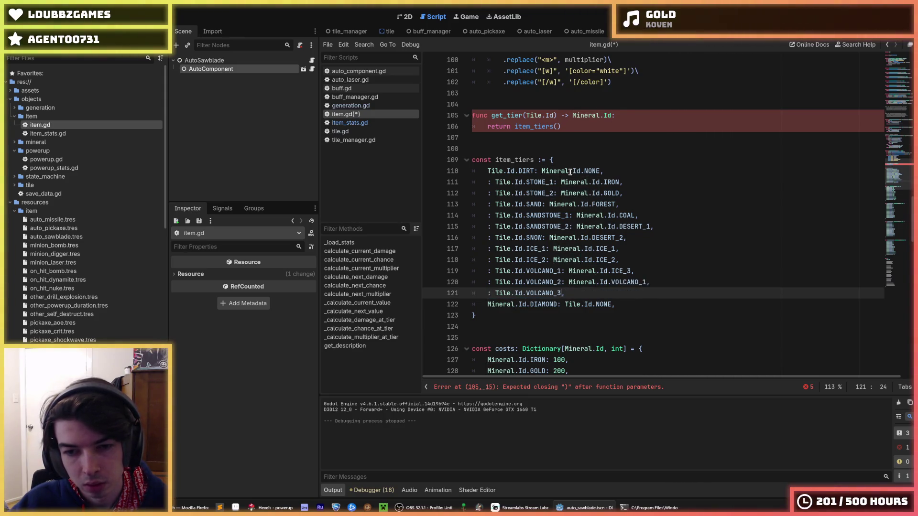
{"action": "type", "text": ":"}
{"action": "key", "text": "ctrl+v"}
{"action": "key", "text": "Down"}
{"action": "key", "text": "Home"}
{"action": "key", "text": "ctrl+shift+Right"}
{"action": "key", "text": "ctrl+shift+Right"}
{"action": "key", "text": "ctrl+shift+Right"}
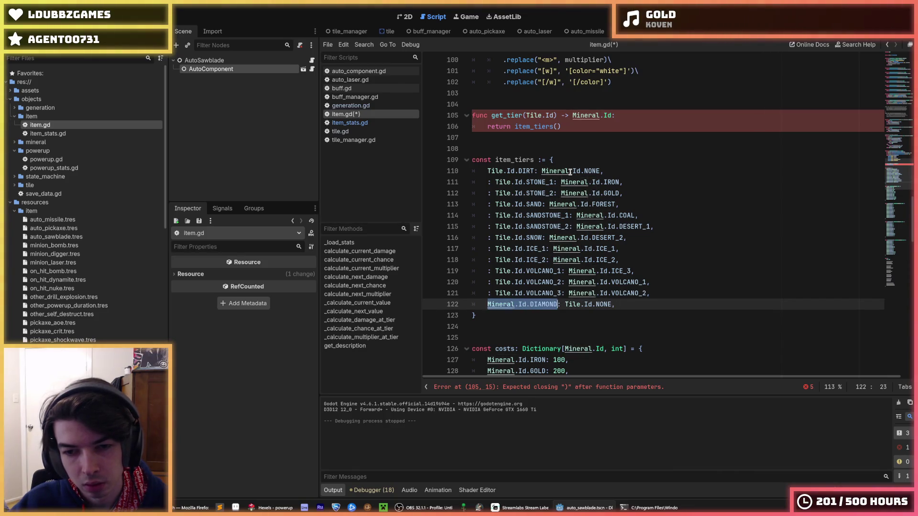
{"action": "key", "text": "BackSpace"}
{"action": "key", "text": "End"}
{"action": "type", "text": ":"}
{"action": "key", "text": "ctrl+v"}
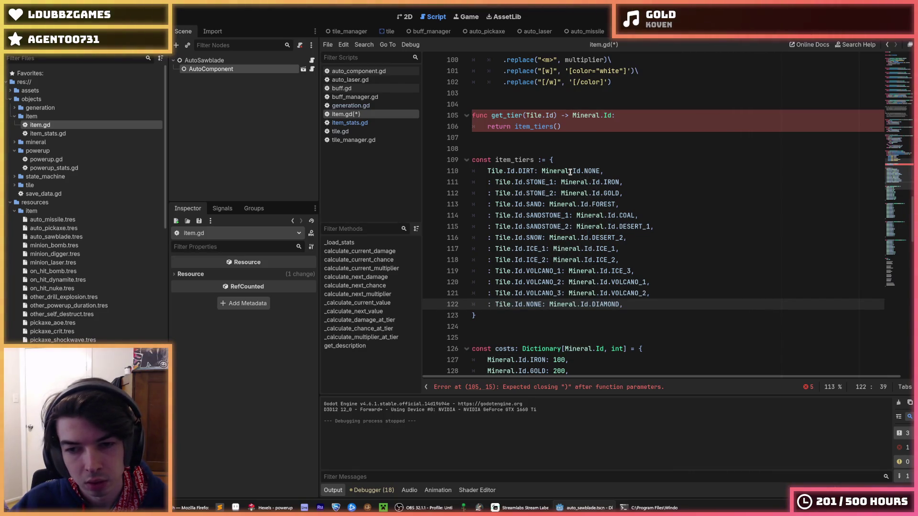
- Delete the leftover colon prefixes on lines 111–122 and save item.gd
{"action": "left_click_drag", "start_coordinate": [495, 182], "coordinate": [488, 182]}
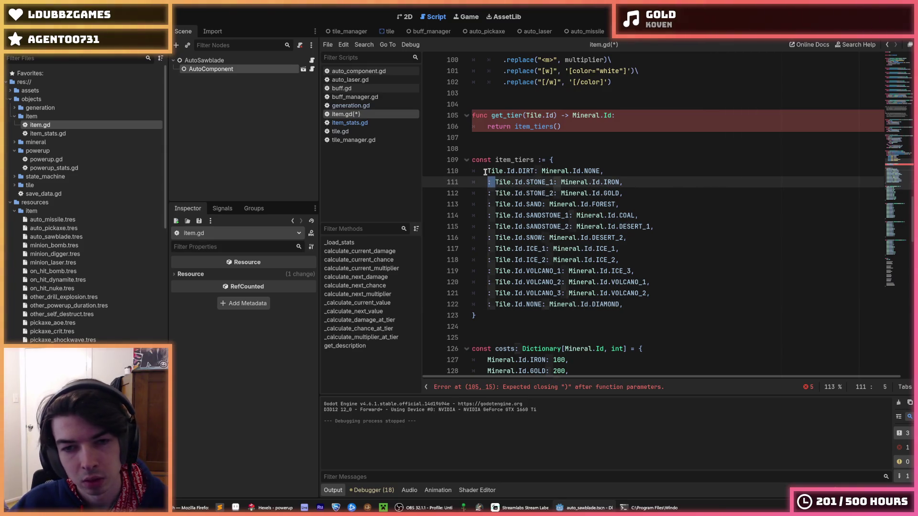
{"action": "key", "text": "Delete"}
{"action": "key", "text": "Down"}
{"action": "key", "text": "Delete"}
{"action": "key", "text": "Delete"}
{"action": "key", "text": "Down"}
{"action": "key", "text": "Delete"}
{"action": "key", "text": "Delete"}
{"action": "key", "text": "Down"}
{"action": "key", "text": "Delete"}
{"action": "key", "text": "Delete"}
{"action": "key", "text": "Down"}
{"action": "key", "text": "Delete"}
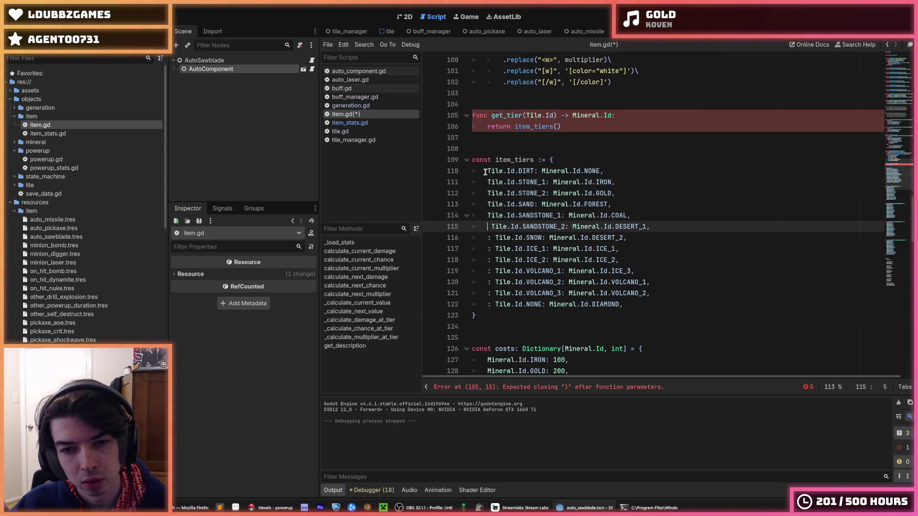
{"action": "key", "text": "Delete"}
{"action": "key", "text": "Down"}
{"action": "key", "text": "Delete"}
{"action": "key", "text": "Delete"}
{"action": "key", "text": "Down"}
{"action": "key", "text": "Delete"}
{"action": "key", "text": "Delete"}
{"action": "key", "text": "Delete"}
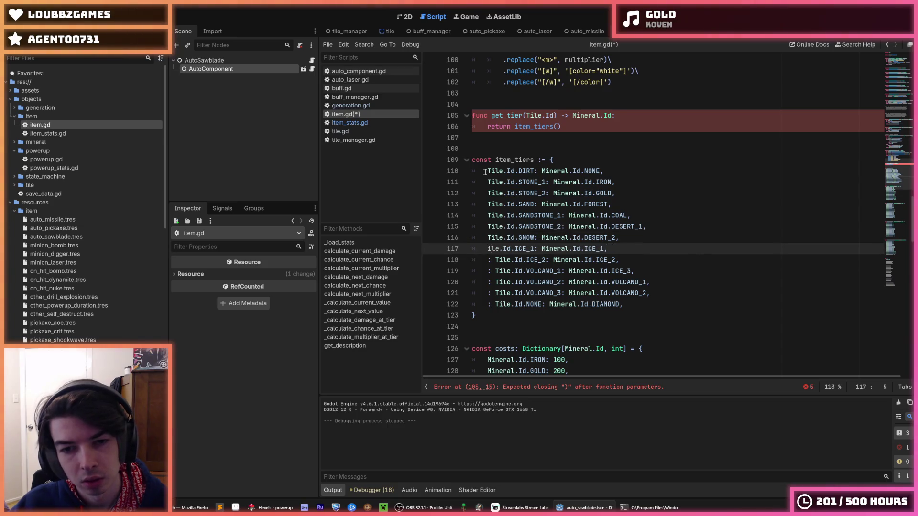
{"action": "type", "text": "T"}
{"action": "key", "text": "Down"}
{"action": "key", "text": "Delete"}
{"action": "key", "text": "Delete"}
{"action": "key", "text": "Down"}
{"action": "key", "text": "Delete"}
{"action": "key", "text": "Delete"}
{"action": "key", "text": "Down"}
{"action": "key", "text": "Delete"}
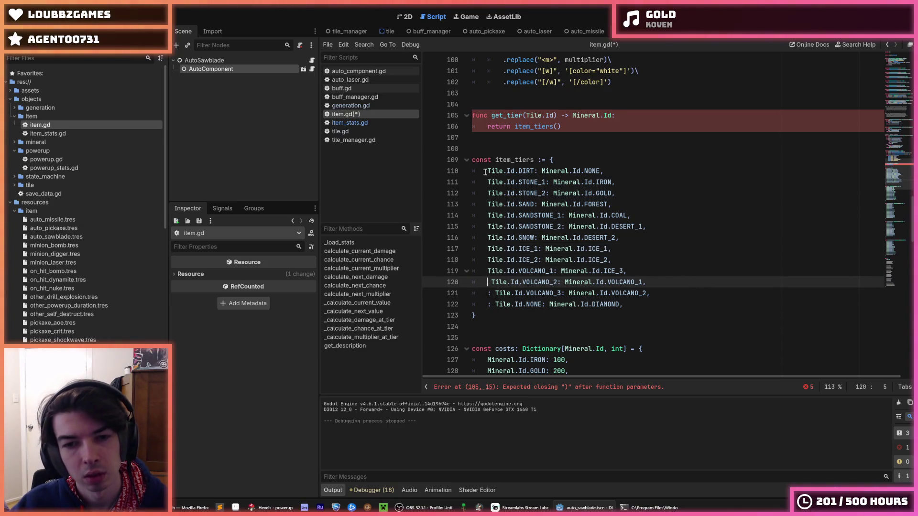
{"action": "key", "text": "Delete"}
{"action": "key", "text": "Down"}
{"action": "key", "text": "Delete"}
{"action": "key", "text": "Delete"}
{"action": "key", "text": "Down"}
{"action": "key", "text": "Delete"}
{"action": "key", "text": "Delete"}
{"action": "key", "text": "ctrl+s"}
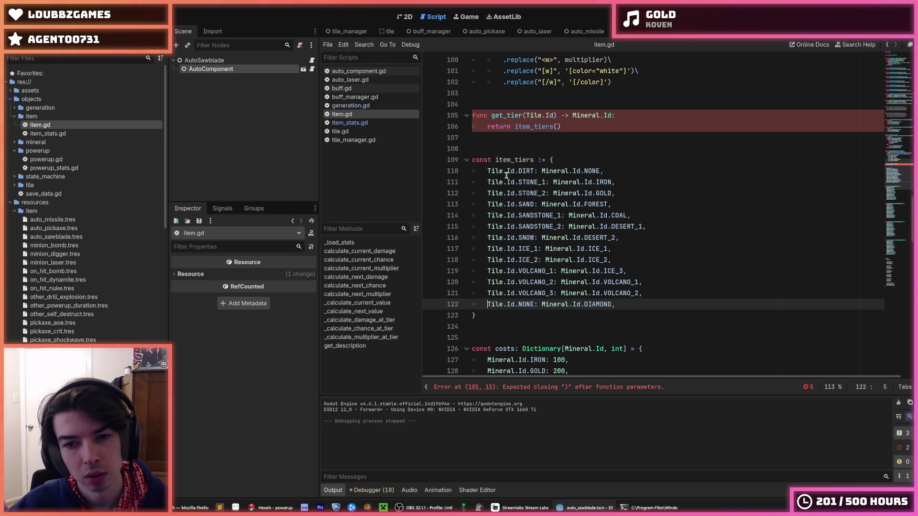
{"action": "left_click", "coordinate": [553, 163]}
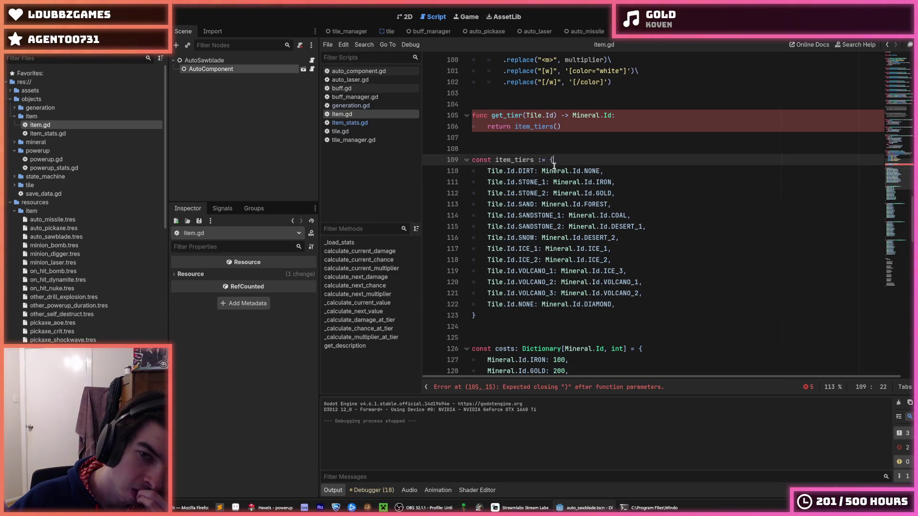
- Rename the item_tiers constant to tile_tiers, then select its Tile.Id.NONE: Mineral.Id.DIAMOND entry
{"action": "left_click", "coordinate": [534, 163]}
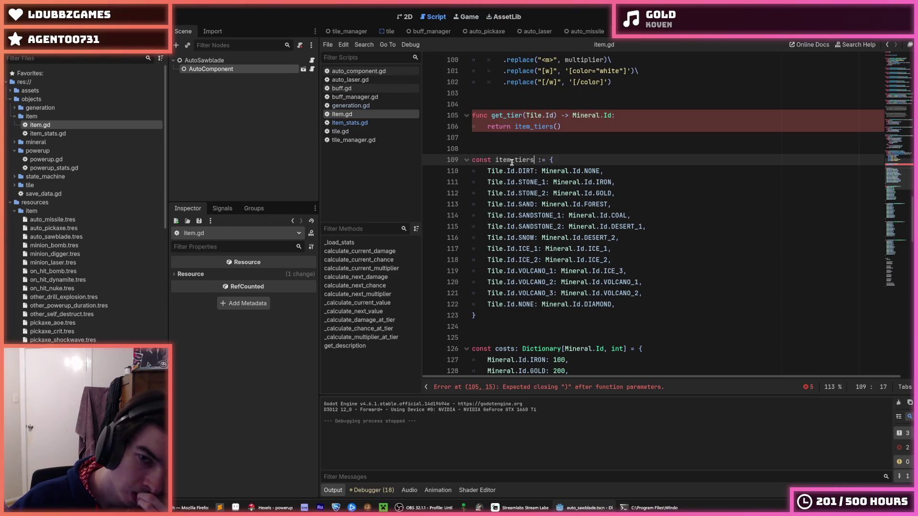
{"action": "left_click_drag", "start_coordinate": [511, 163], "coordinate": [495, 162]}
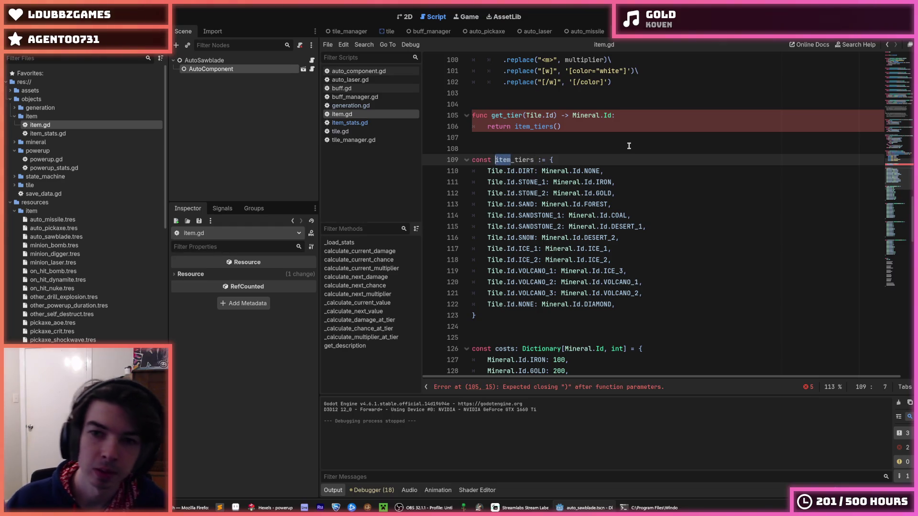
{"action": "type", "text": "tile"}
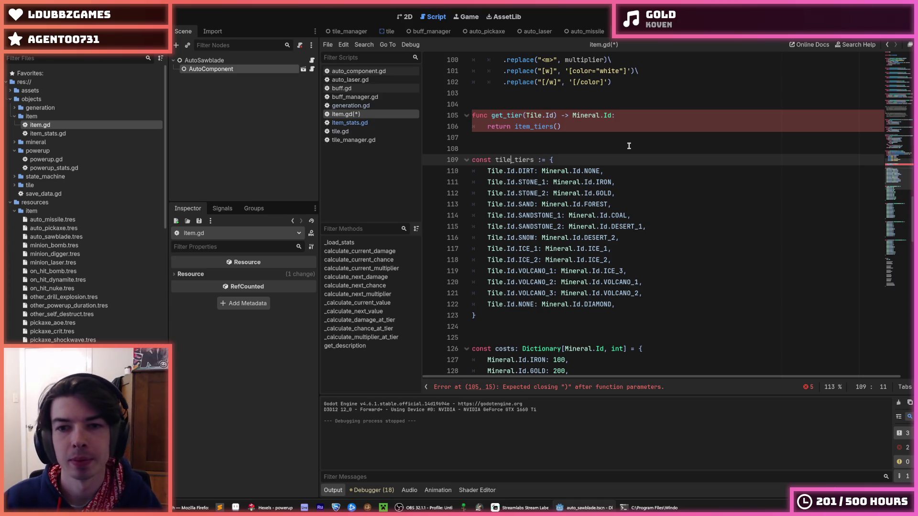
{"action": "left_click", "coordinate": [562, 160]}
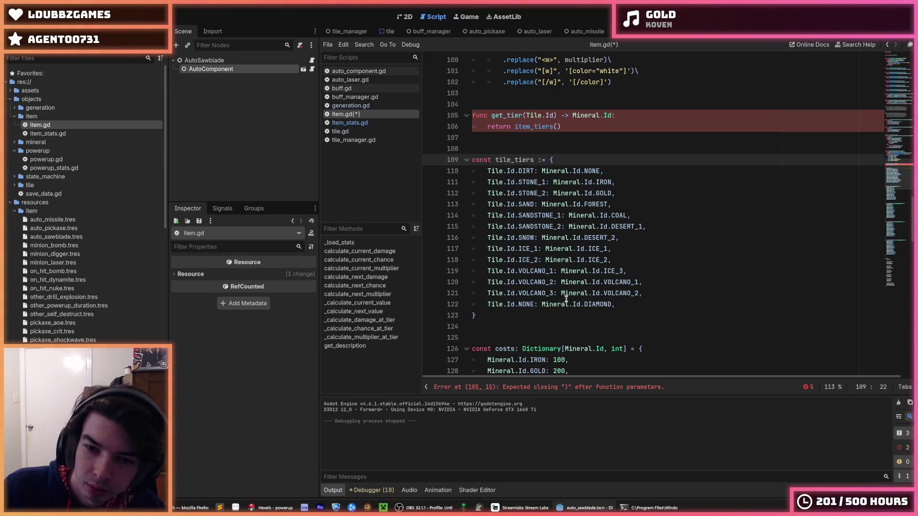
{"action": "left_click", "coordinate": [621, 304]}
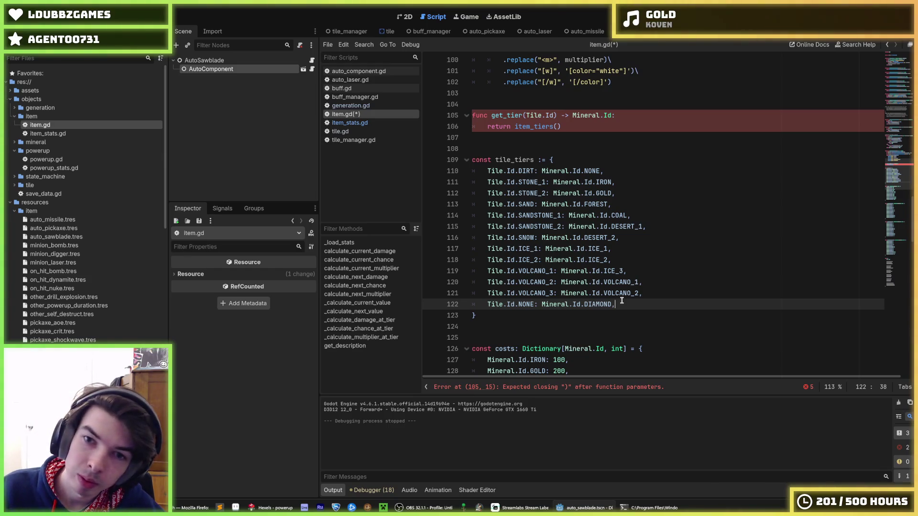
{"action": "key", "text": "shift+Home"}
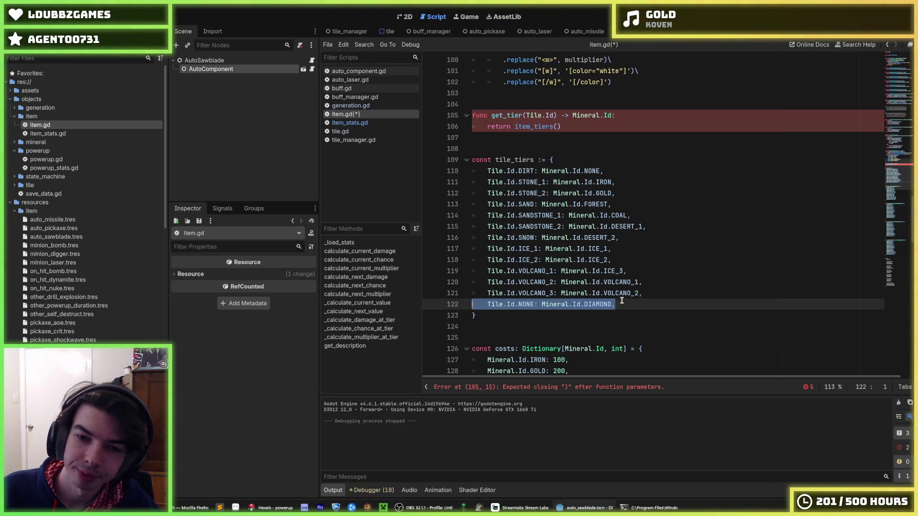
- Delete the Tile.Id.NONE: Mineral.Id.DIAMOND entry, save, and copy the tile_tiers name
{"action": "key", "text": "BackSpace"}
{"action": "key", "text": "BackSpace"}
{"action": "key", "text": "BackSpace"}
{"action": "key", "text": "ctrl+s"}
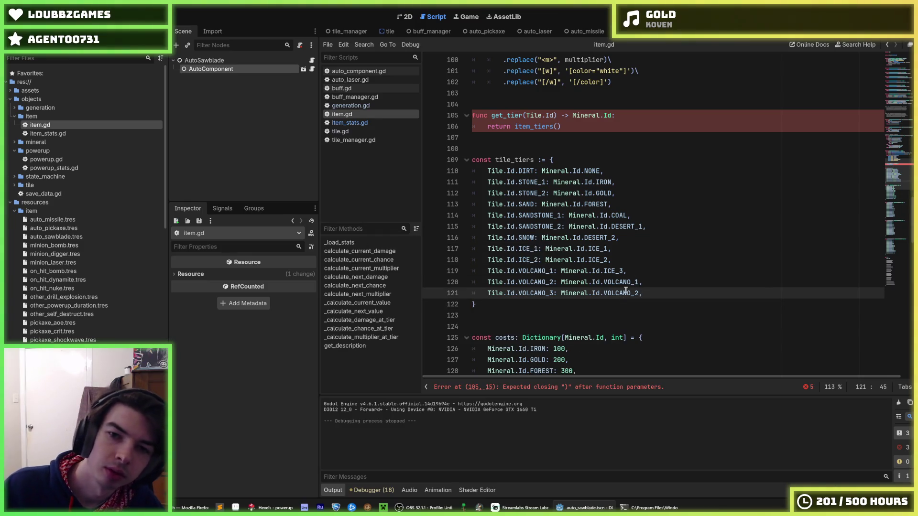
{"action": "left_click", "coordinate": [536, 127]}
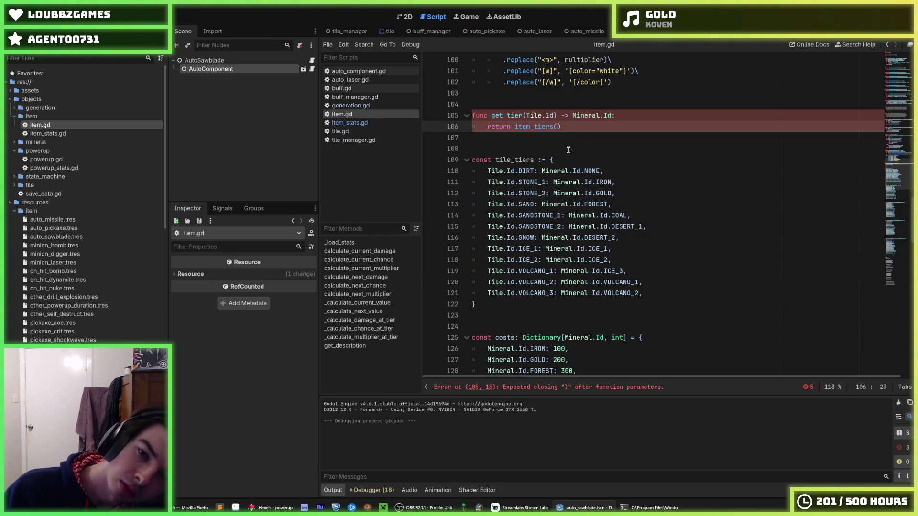
{"action": "double_click", "coordinate": [510, 160]}
{"action": "right_click", "coordinate": [511, 160]}
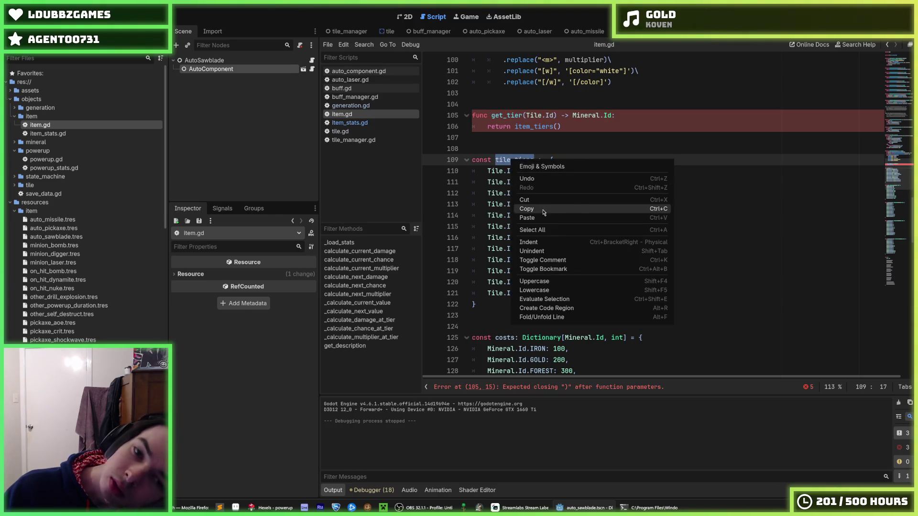
{"action": "left_click", "coordinate": [526, 208]}
- Make get_tier take tile_id: Tile.Id and return tile_tiers[tile_id] instead of item_tiers()
{"action": "double_click", "coordinate": [533, 126]}
{"action": "key", "text": "ctrl+v"}
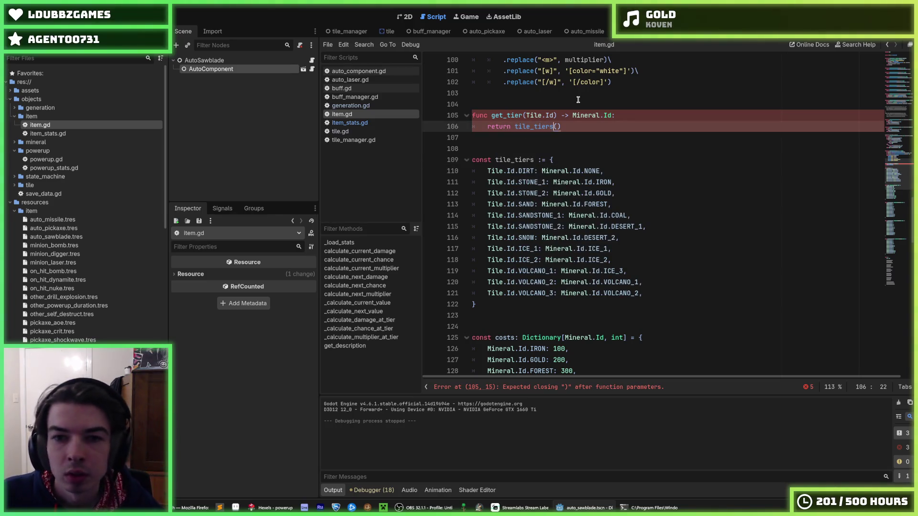
{"action": "key", "text": "Delete"}
{"action": "key", "text": "Delete"}
{"action": "type", "text": "["}
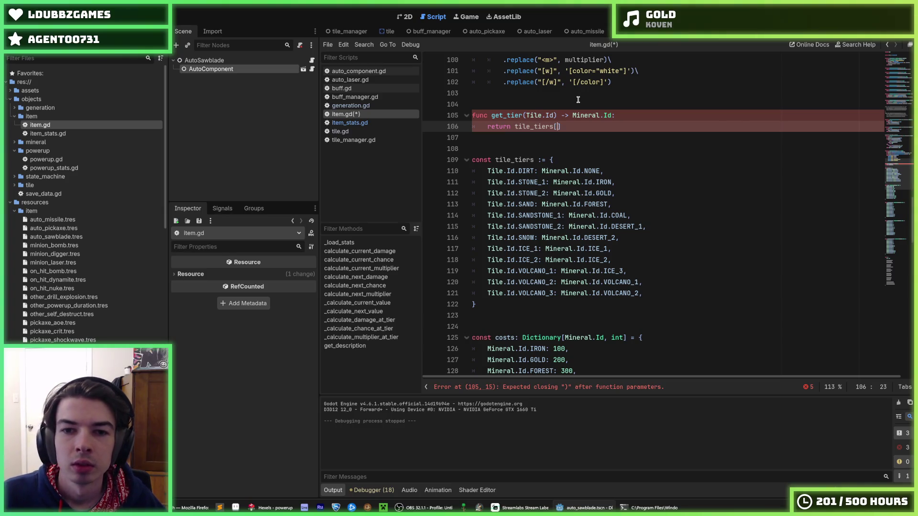
{"action": "key", "text": "Up"}
{"action": "key", "text": "Left"}
{"action": "key", "text": "Left"}
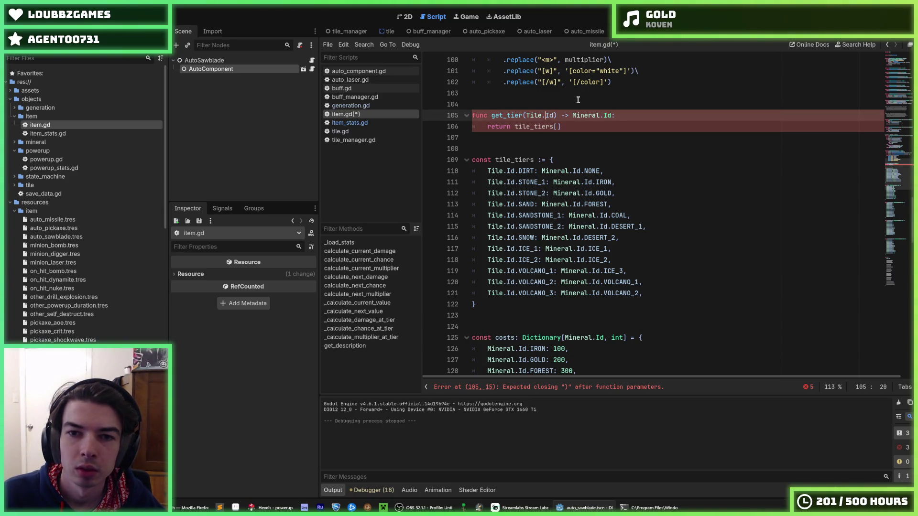
{"action": "type", "text": "tile_id:"}
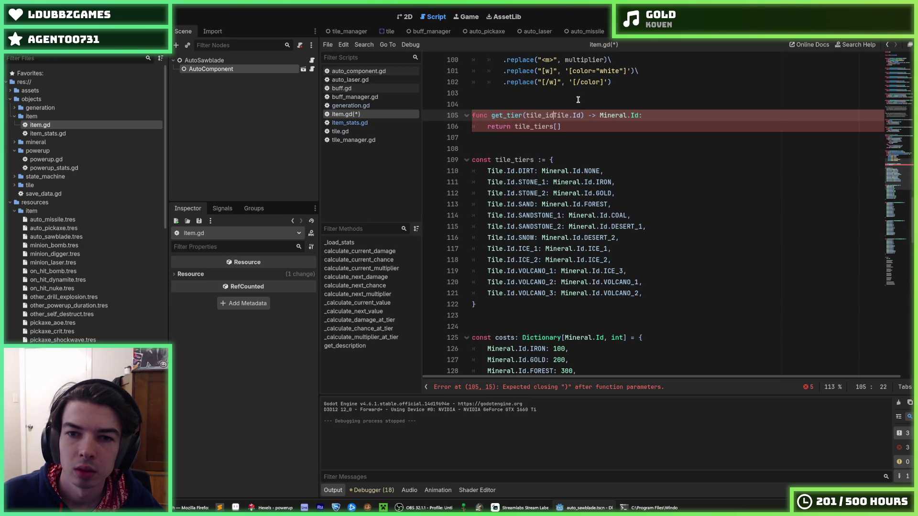
{"action": "key", "text": "Down"}
{"action": "key", "text": "Left"}
{"action": "type", "text": "til"}
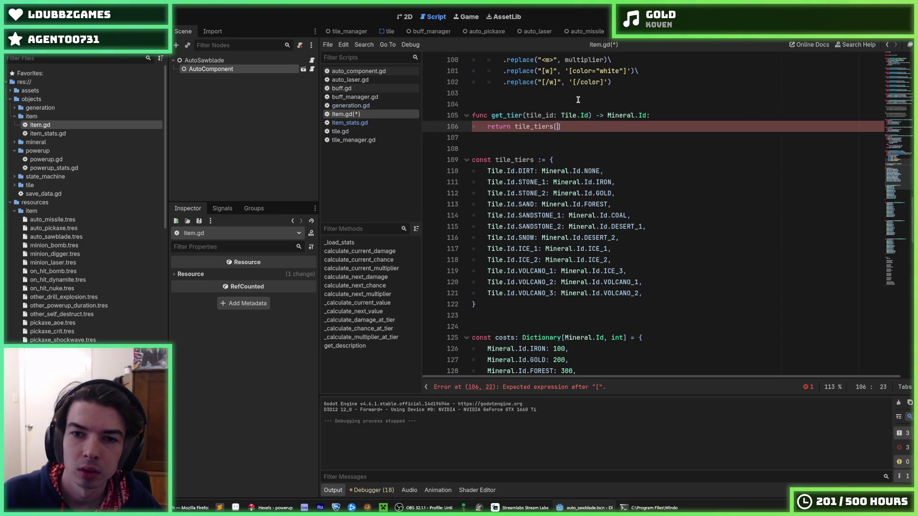
{"action": "type", "text": "e_id]"}
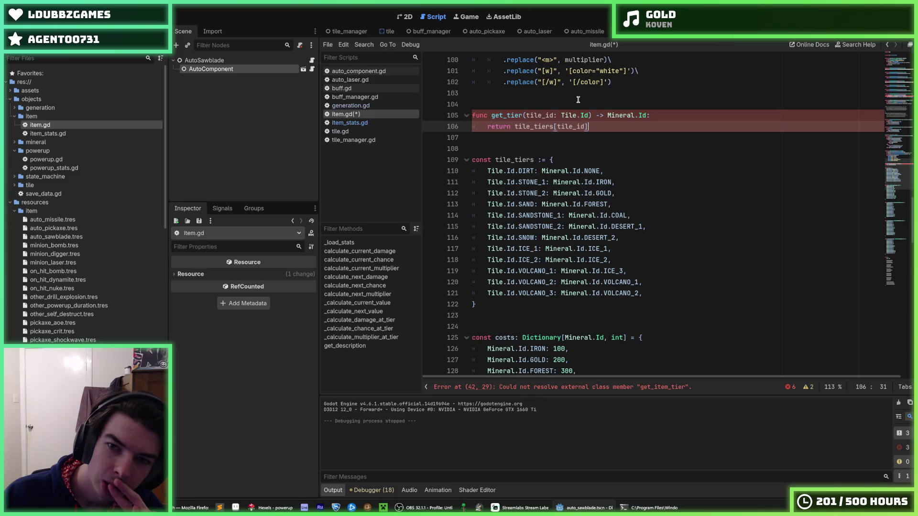
{"action": "key", "text": "Up"}
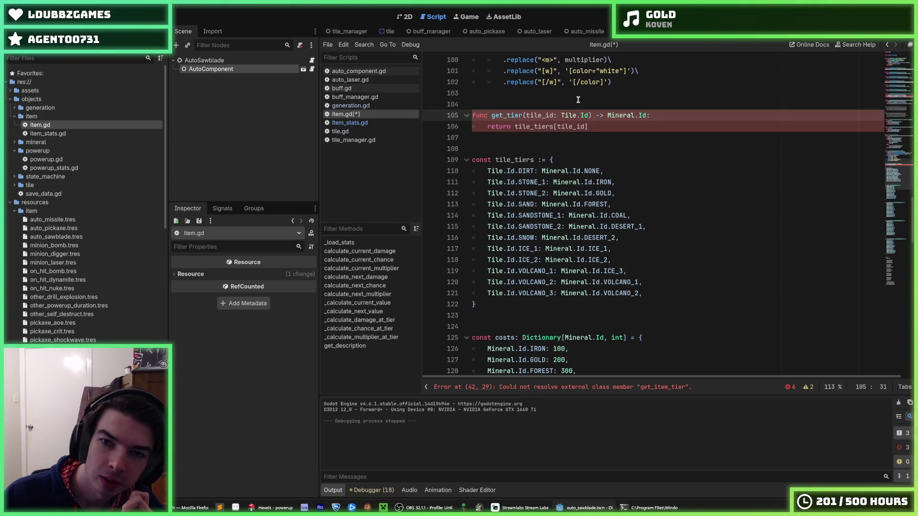
- Check the get_item_tier call in the current value calculation and copy the get_tier name
{"action": "key", "text": "Down"}
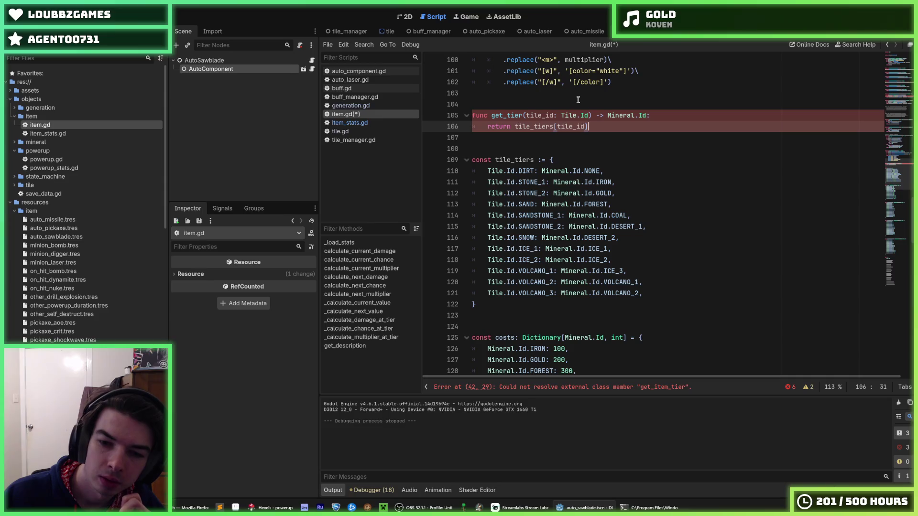
{"action": "double_click", "coordinate": [522, 115]}
{"action": "scroll", "coordinate": [563, 182], "scroll_direction": "up", "scroll_amount": 4}
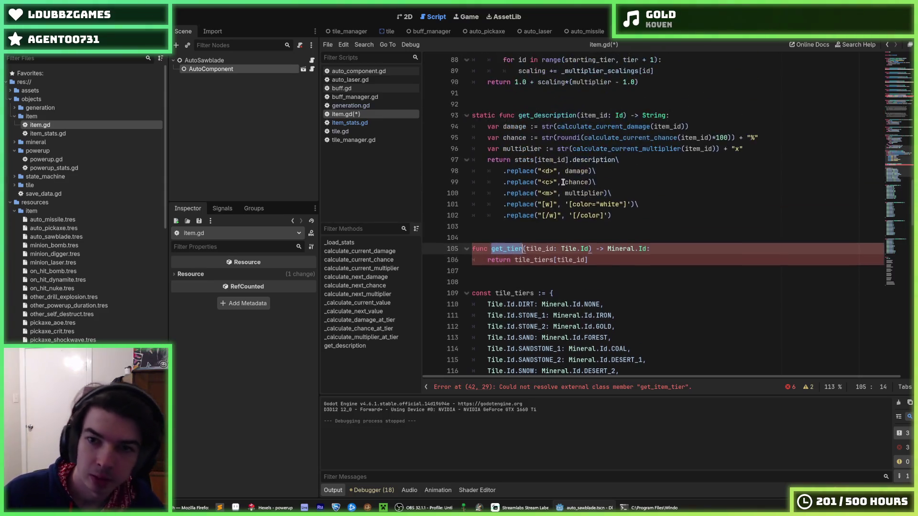
{"action": "scroll", "coordinate": [563, 183], "scroll_direction": "up", "scroll_amount": 20}
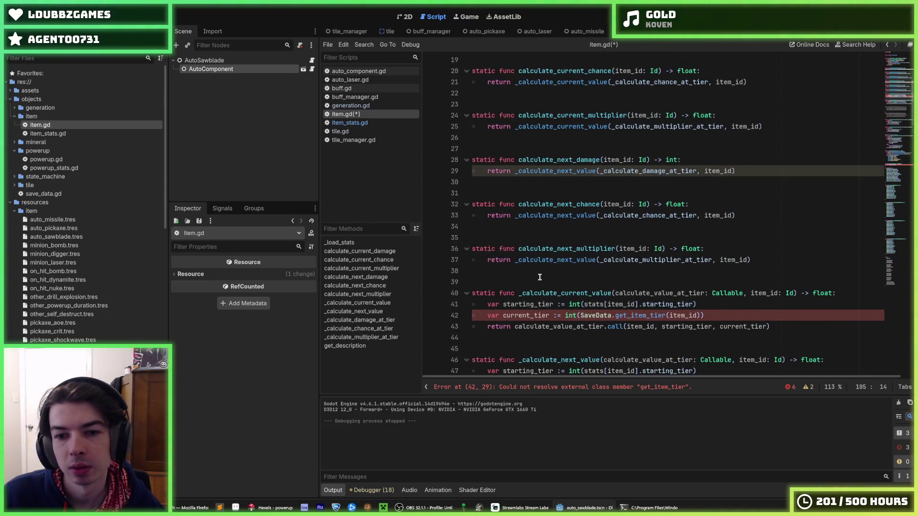
{"action": "scroll", "coordinate": [545, 272], "scroll_direction": "down", "scroll_amount": 2}
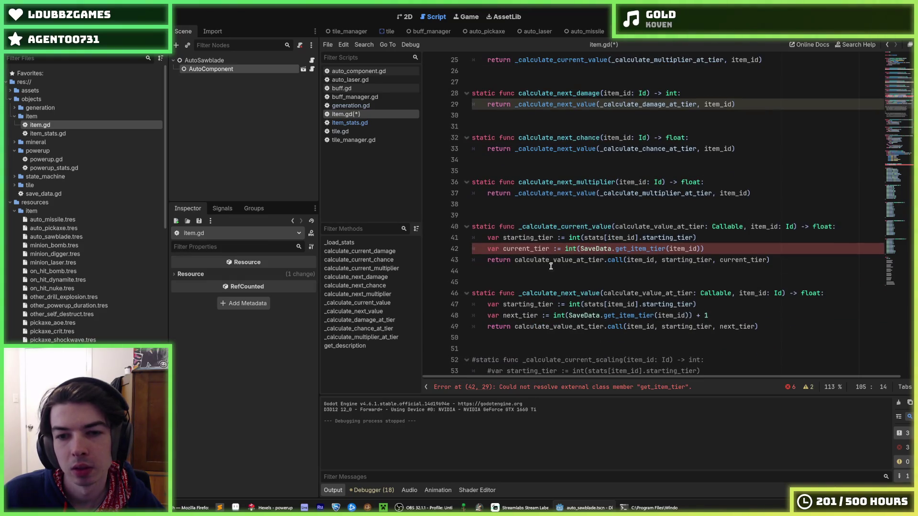
{"action": "double_click", "coordinate": [646, 250]}
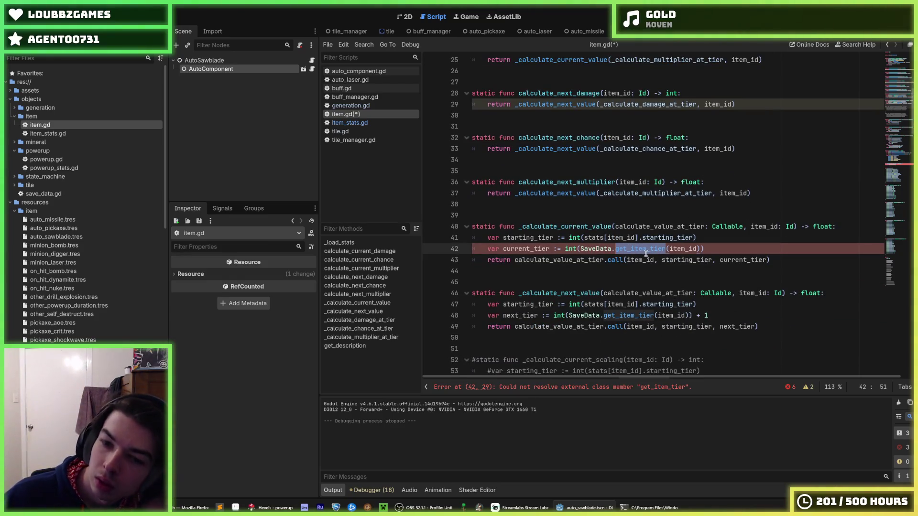
{"action": "scroll", "coordinate": [646, 258], "scroll_direction": "down", "scroll_amount": 20}
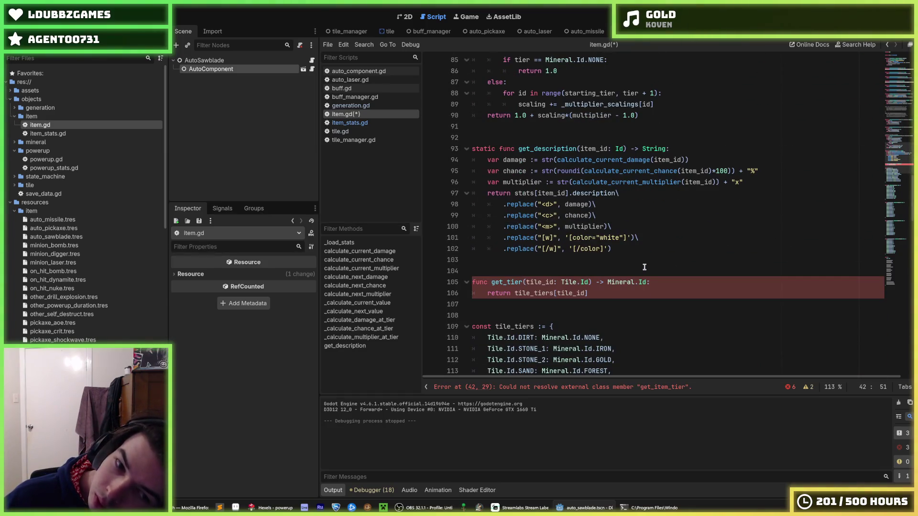
{"action": "scroll", "coordinate": [627, 261], "scroll_direction": "down", "scroll_amount": 4}
{"action": "double_click", "coordinate": [508, 148]}
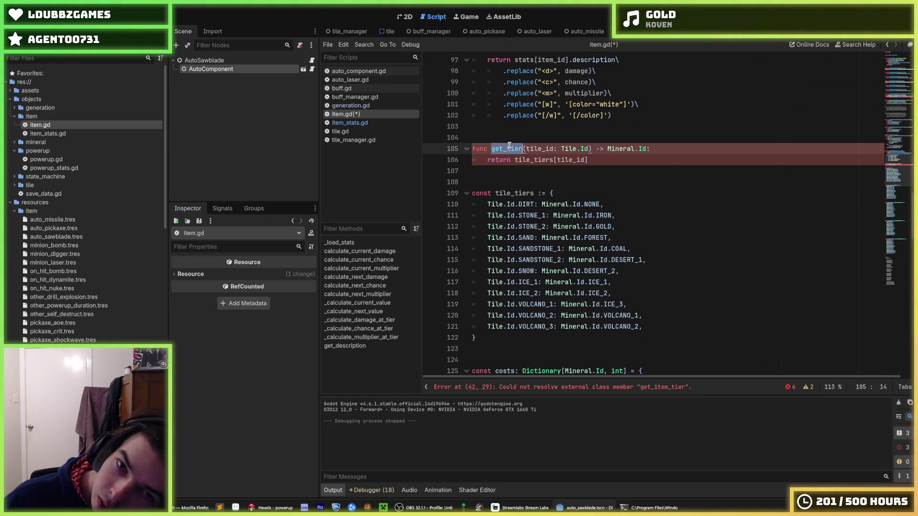
{"action": "right_click", "coordinate": [509, 146]}
{"action": "left_click", "coordinate": [564, 192]}
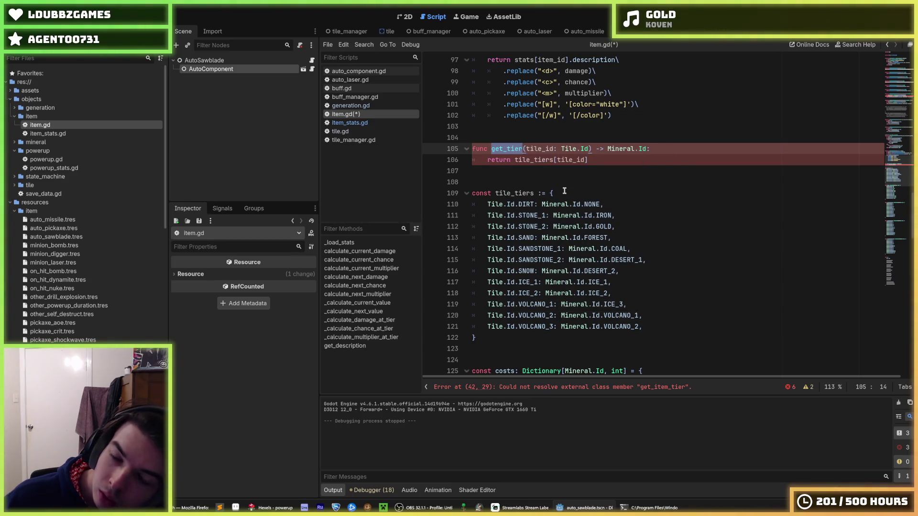
- Review the get_item_tier call on line 42, then delete the extra blank line above get_tier
{"action": "scroll", "coordinate": [564, 191], "scroll_direction": "up", "scroll_amount": 20}
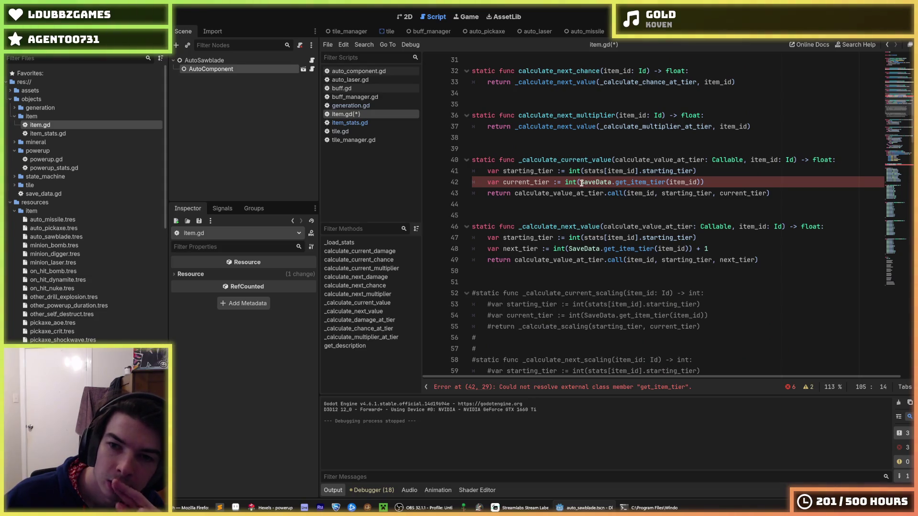
{"action": "mouse_move", "coordinate": [580, 184]}
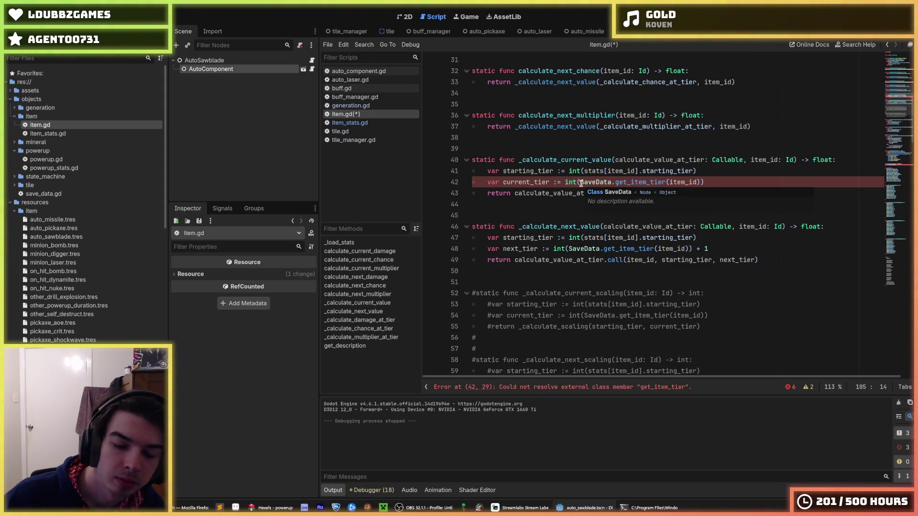
{"action": "double_click", "coordinate": [663, 183]}
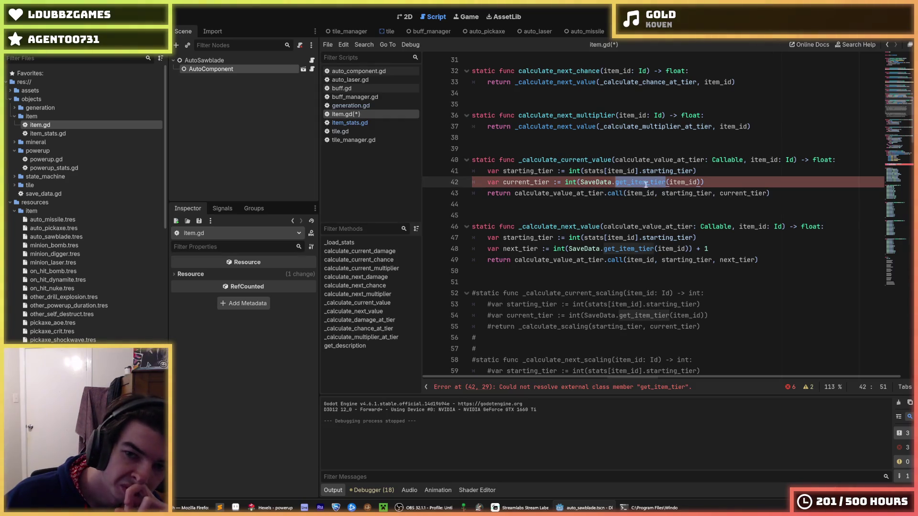
{"action": "scroll", "coordinate": [541, 222], "scroll_direction": "down", "scroll_amount": 7}
{"action": "scroll", "coordinate": [542, 222], "scroll_direction": "down", "scroll_amount": 11}
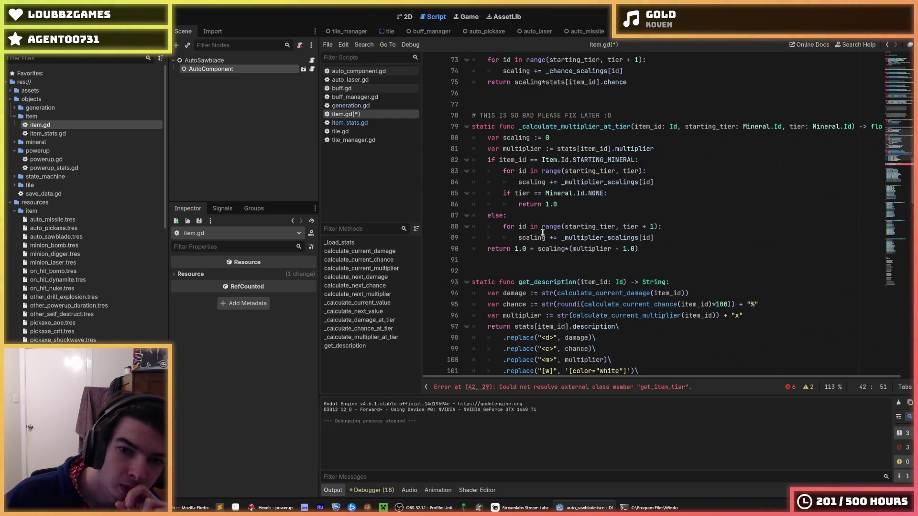
{"action": "left_click", "coordinate": [538, 271]}
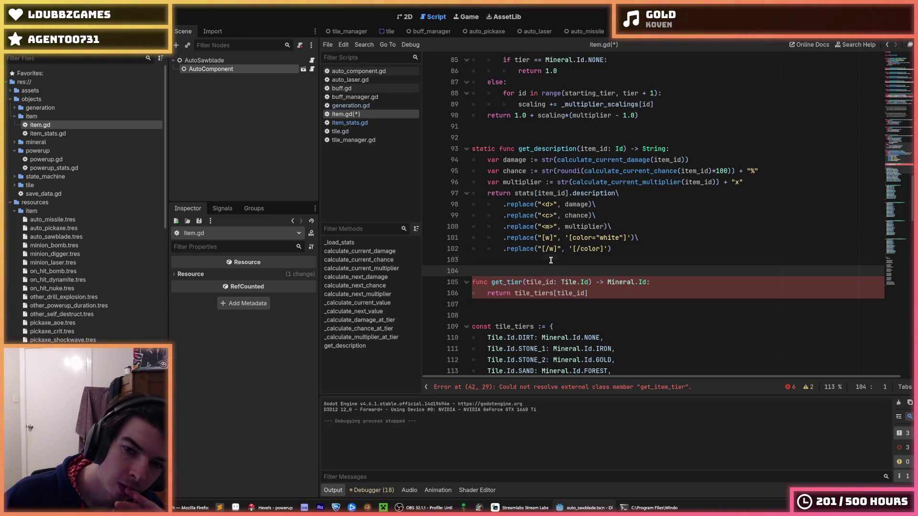
{"action": "key", "text": "BackSpace"}
- Inspect the starting_tier and current_tier lines in item.gd
{"action": "scroll", "coordinate": [550, 265], "scroll_direction": "up", "scroll_amount": 19}
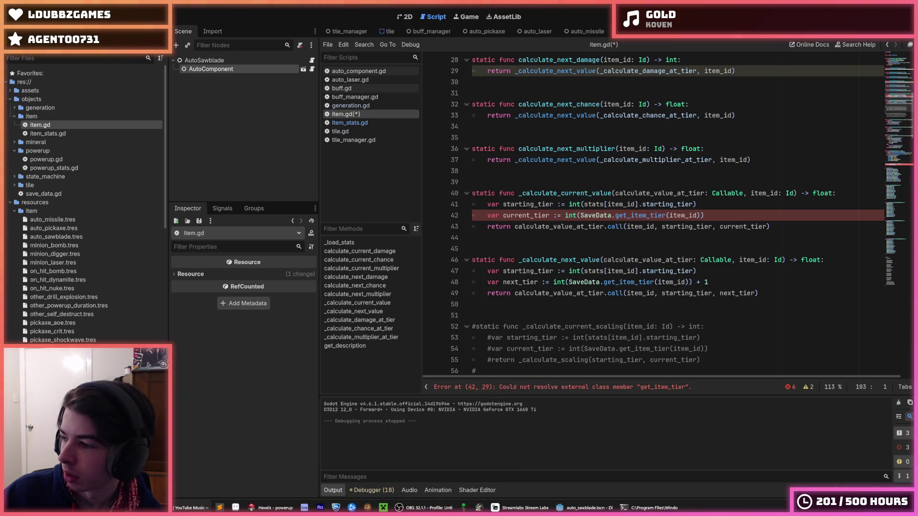
{"action": "left_click", "coordinate": [546, 204]}
{"action": "scroll", "coordinate": [714, 130], "scroll_direction": "down", "scroll_amount": 3}
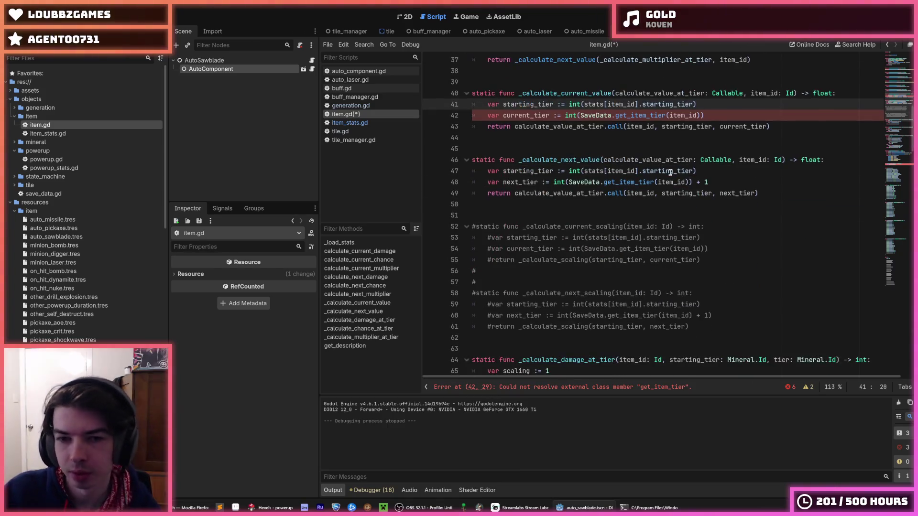
{"action": "left_click", "coordinate": [716, 115]}
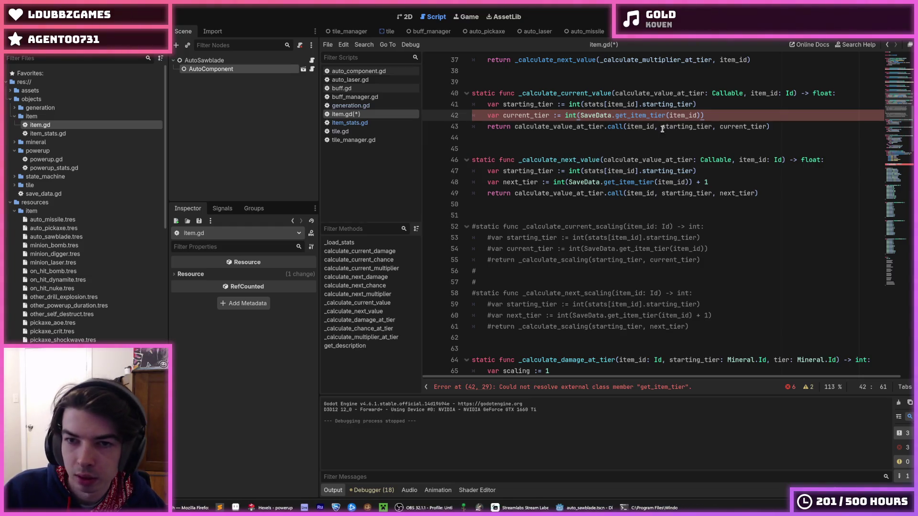
{"action": "left_click", "coordinate": [709, 110]}
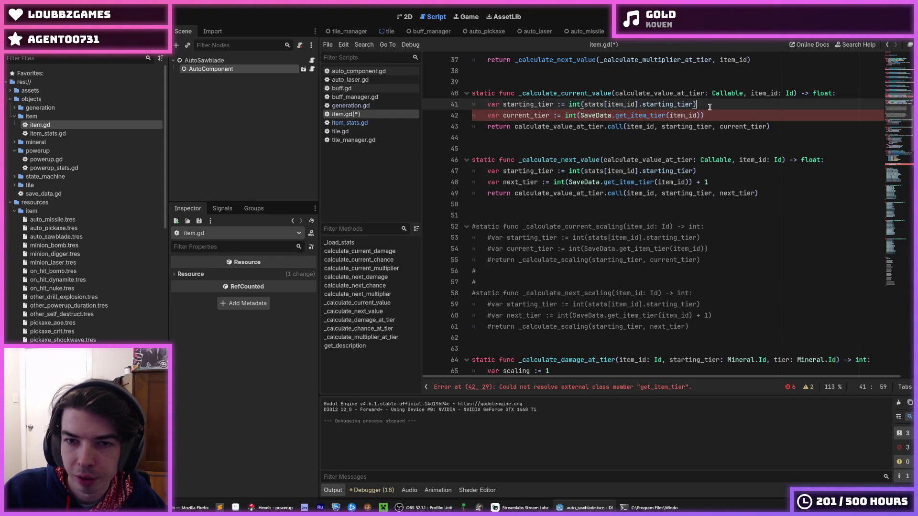
- Review the starting_tier and current_tier lines and save item.gd
{"action": "scroll", "coordinate": [707, 103], "scroll_direction": "up", "scroll_amount": 3}
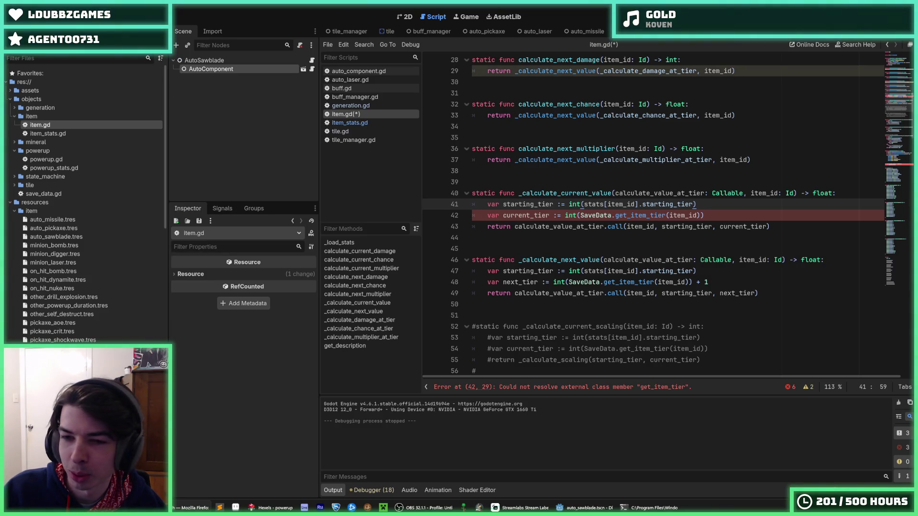
{"action": "left_click", "coordinate": [706, 210]}
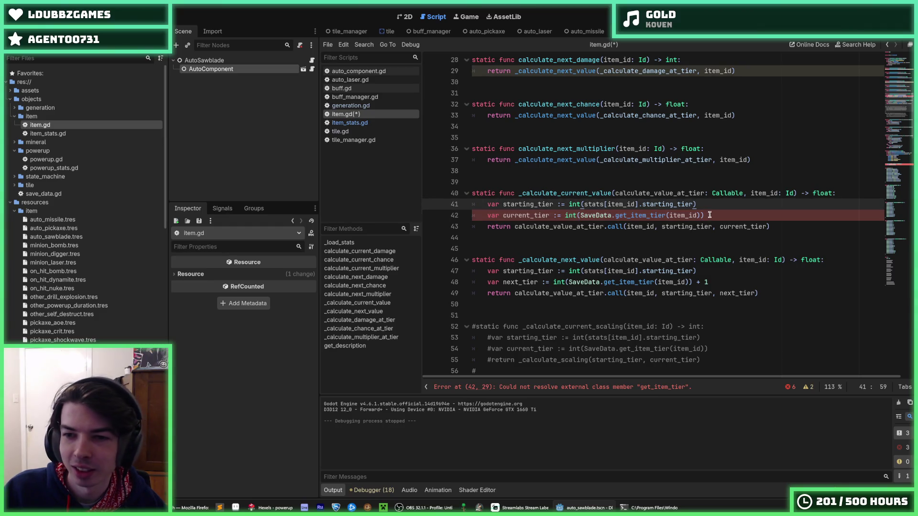
{"action": "key", "text": "Up"}
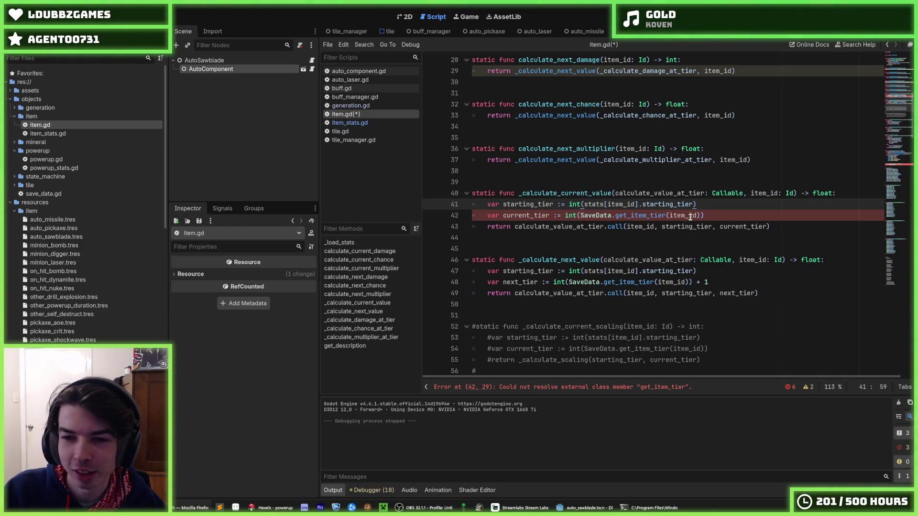
{"action": "left_click", "coordinate": [721, 213]}
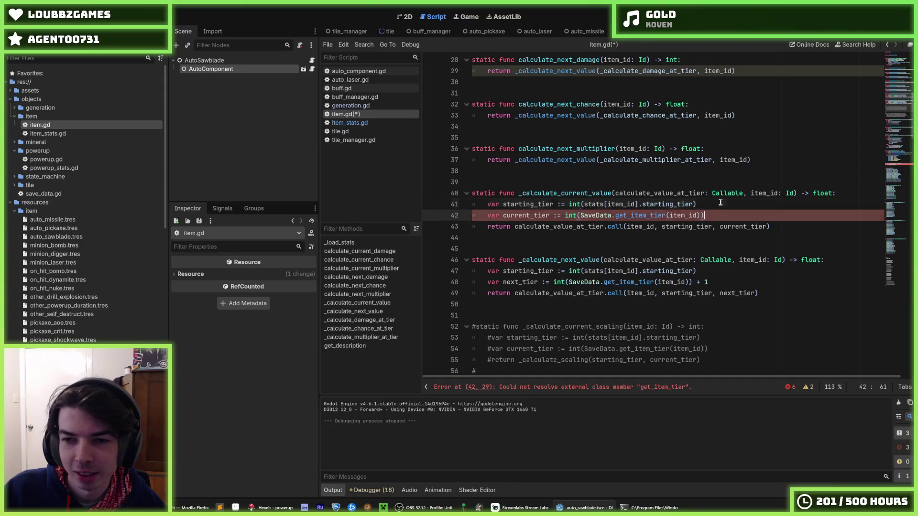
{"action": "key", "text": "ctrl+s"}
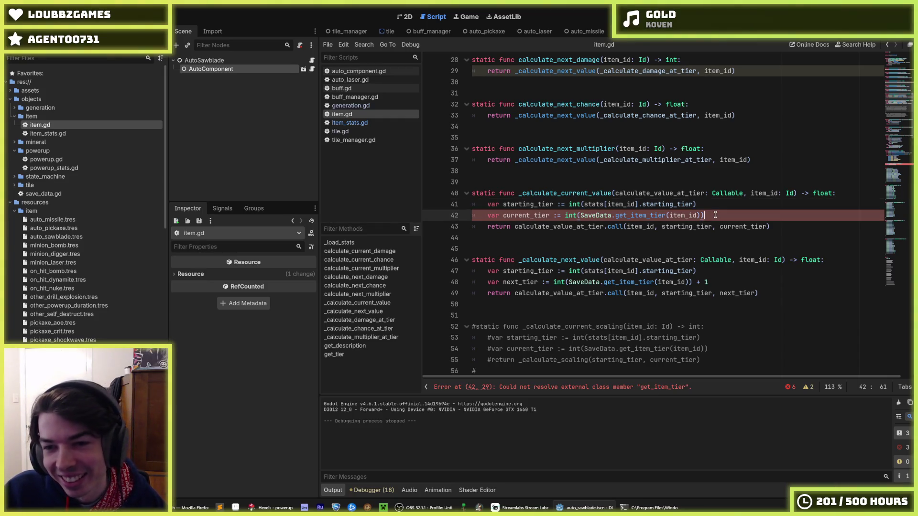
{"action": "left_click", "coordinate": [707, 207]}
{"action": "left_click", "coordinate": [708, 216]}
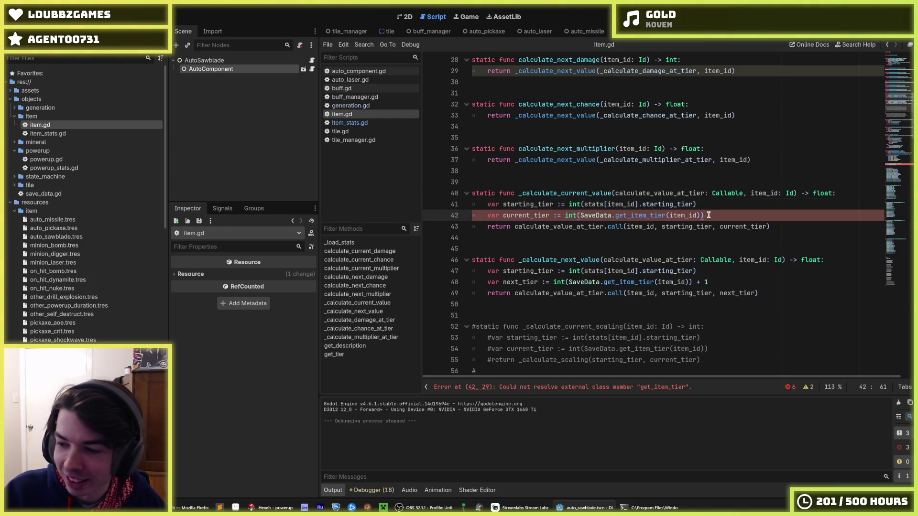
{"action": "left_click", "coordinate": [700, 205]}
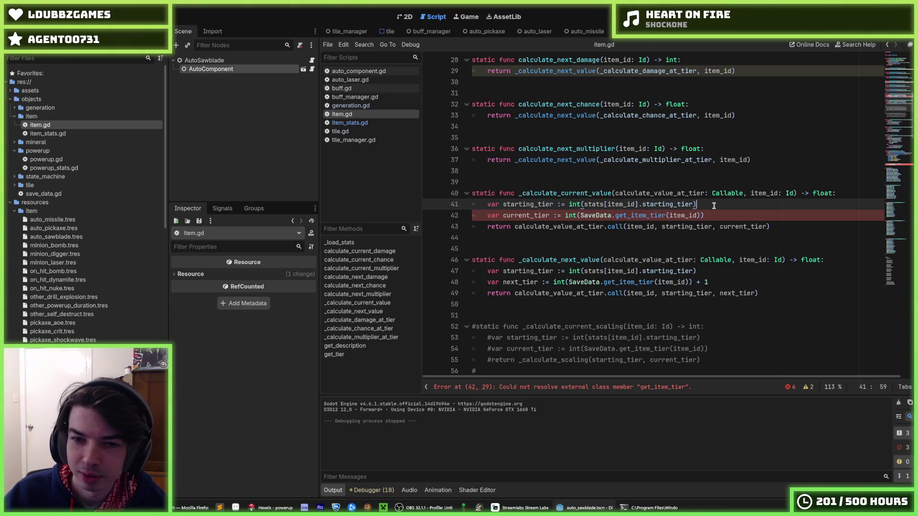
{"action": "left_click", "coordinate": [714, 211]}
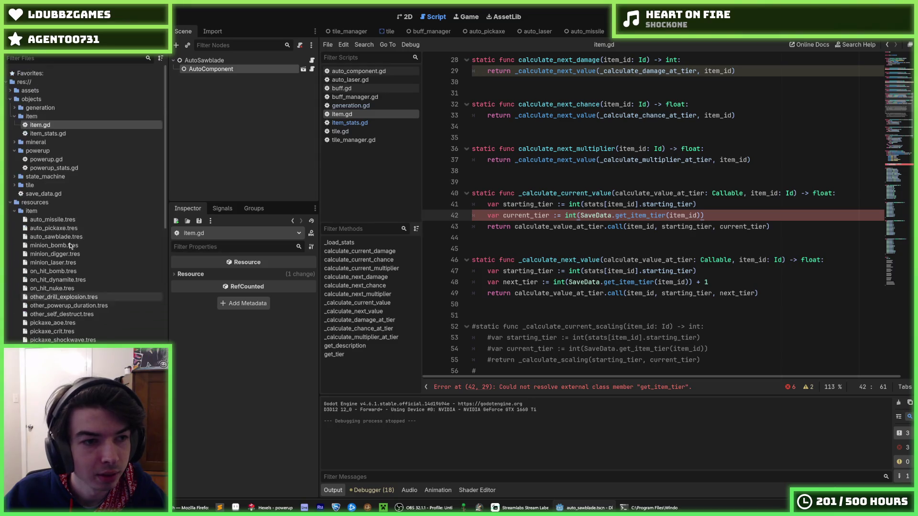
- Open save_data.gd, item.gd, and finally item_stats.gd from the FileSystem dock
{"action": "double_click", "coordinate": [53, 194]}
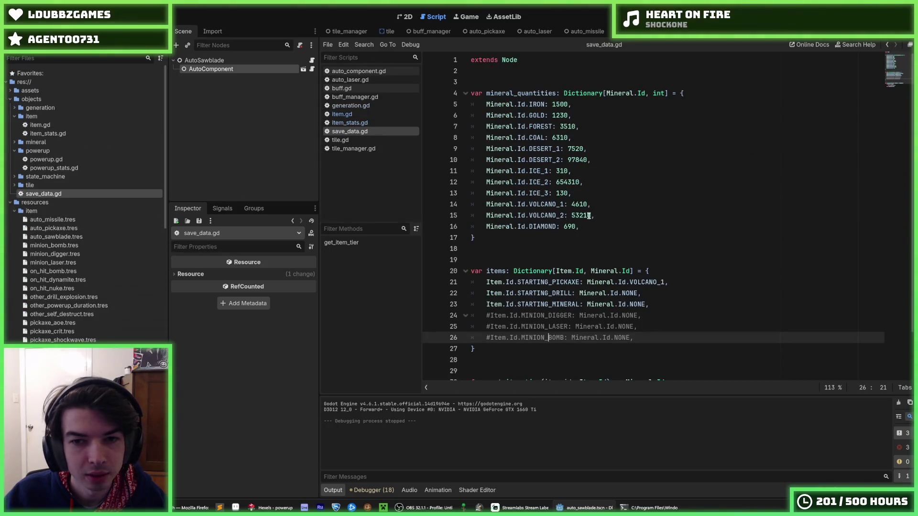
{"action": "left_click", "coordinate": [612, 220]}
{"action": "left_click", "coordinate": [613, 212]}
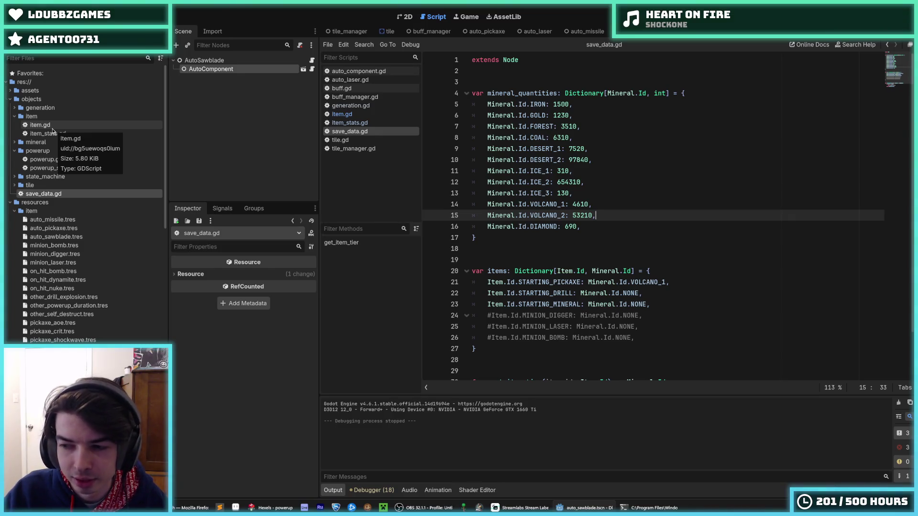
{"action": "double_click", "coordinate": [48, 125]}
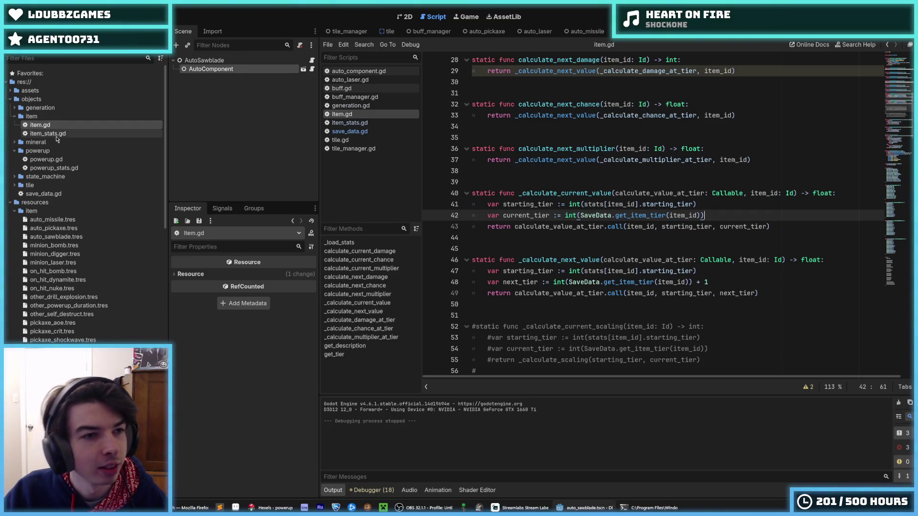
{"action": "double_click", "coordinate": [56, 136]}
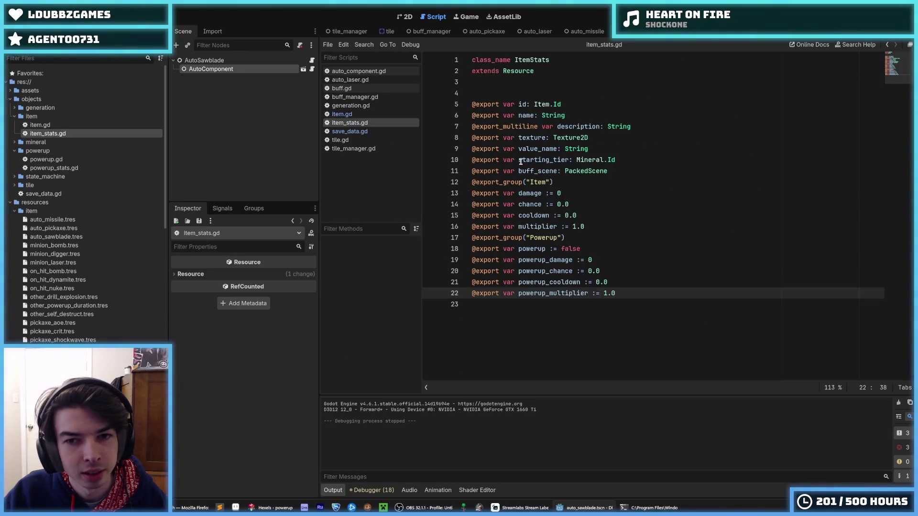
- Change line 10's starting_tier: Mineral.Id export to spawn_tile: Tile.Id and save item_stats.gd
{"action": "left_click_drag", "start_coordinate": [568, 160], "coordinate": [554, 161]}
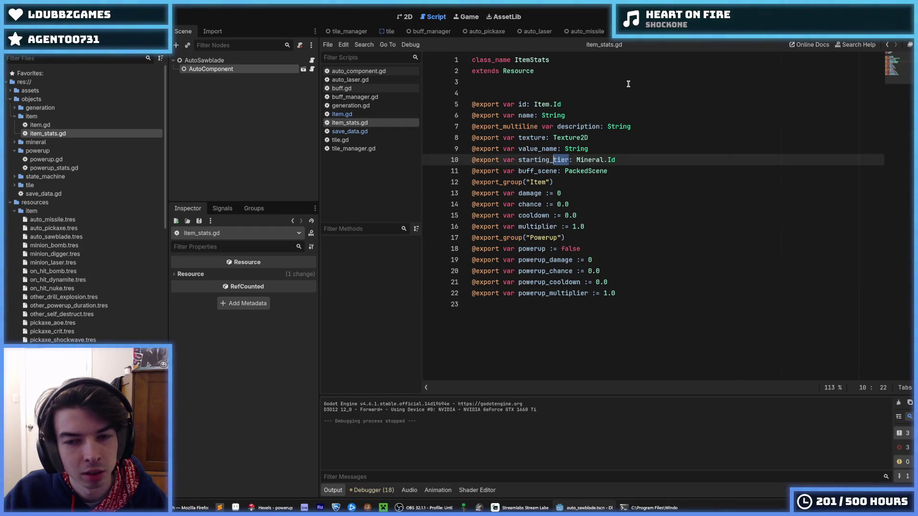
{"action": "key", "text": "BackSpace"}
{"action": "key", "text": "BackSpace"}
{"action": "key", "text": "BackSpace"}
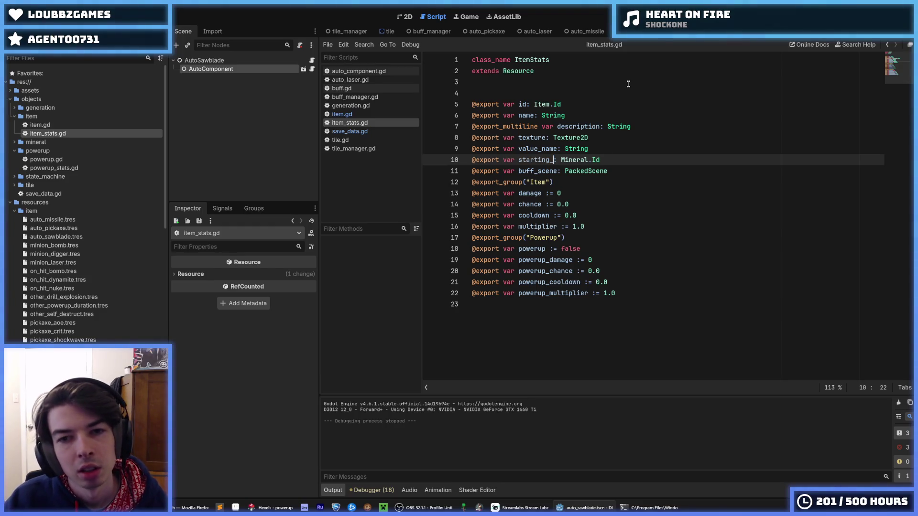
{"action": "type", "text": "tile"}
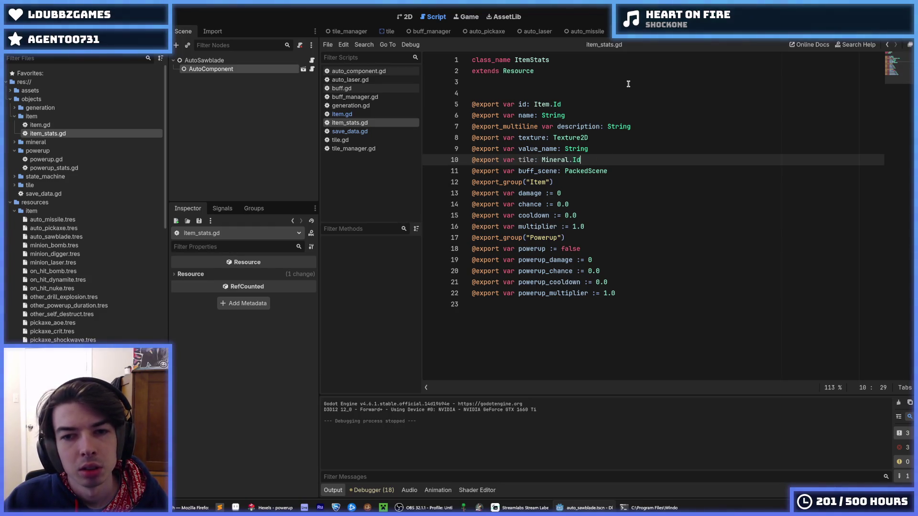
{"action": "key", "text": "BackSpace"}
{"action": "key", "text": "BackSpace"}
{"action": "key", "text": "BackSpace"}
{"action": "type", "text": "T"}
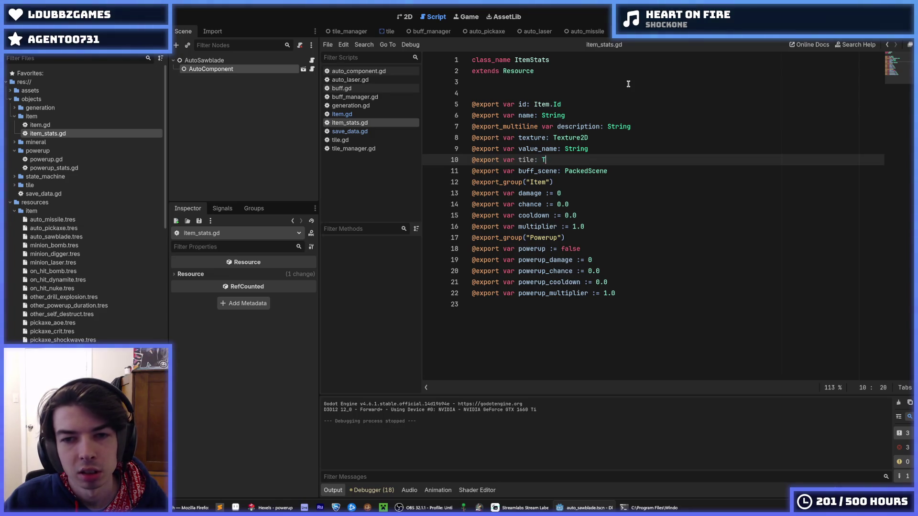
{"action": "type", "text": "ile.Id"}
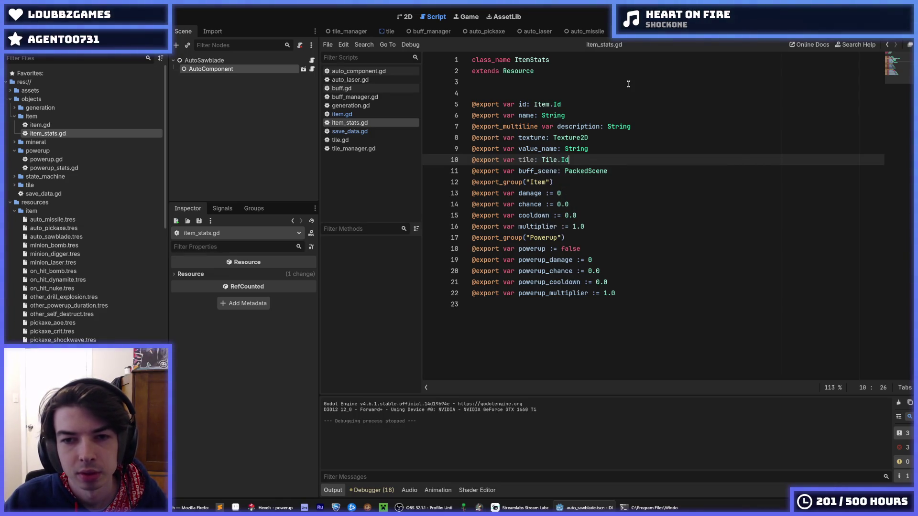
{"action": "key", "text": "Left"}
{"action": "key", "text": "Left"}
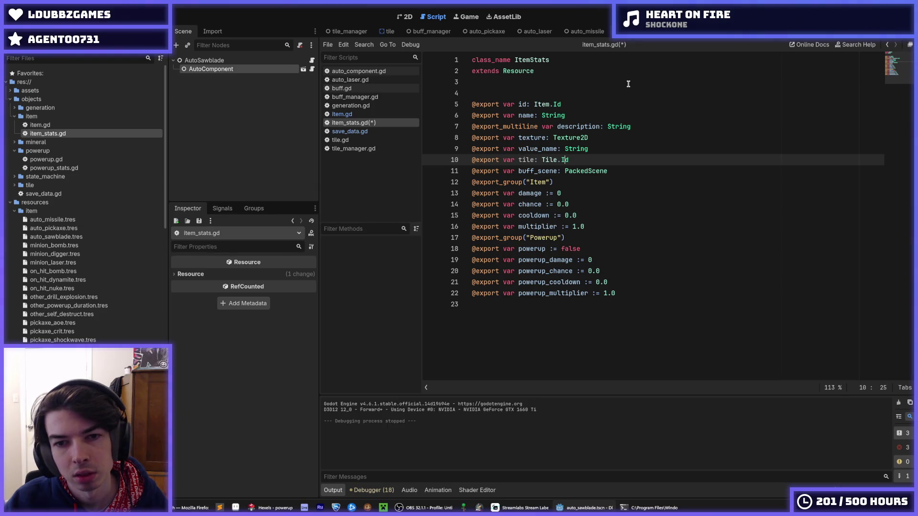
{"action": "key", "text": "Right"}
{"action": "type", "text": "spawn_"}
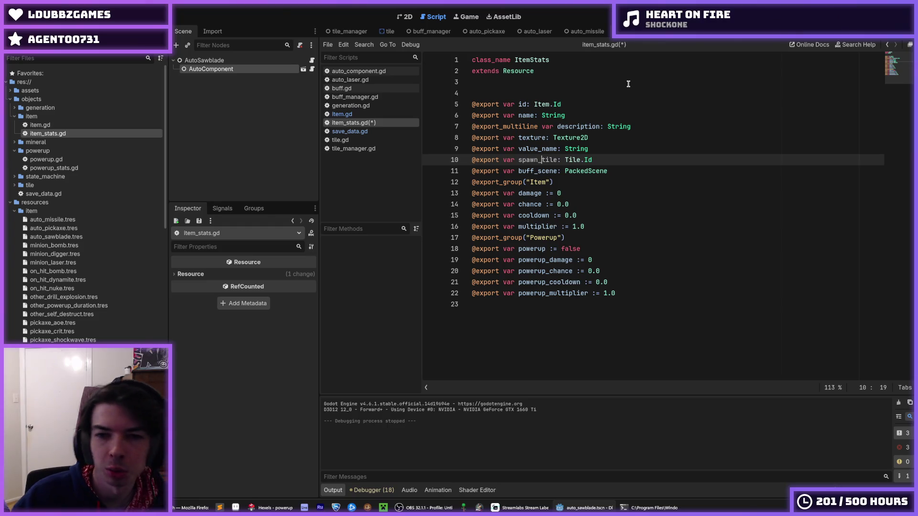
{"action": "key", "text": "End"}
{"action": "key", "text": "ctrl+s"}
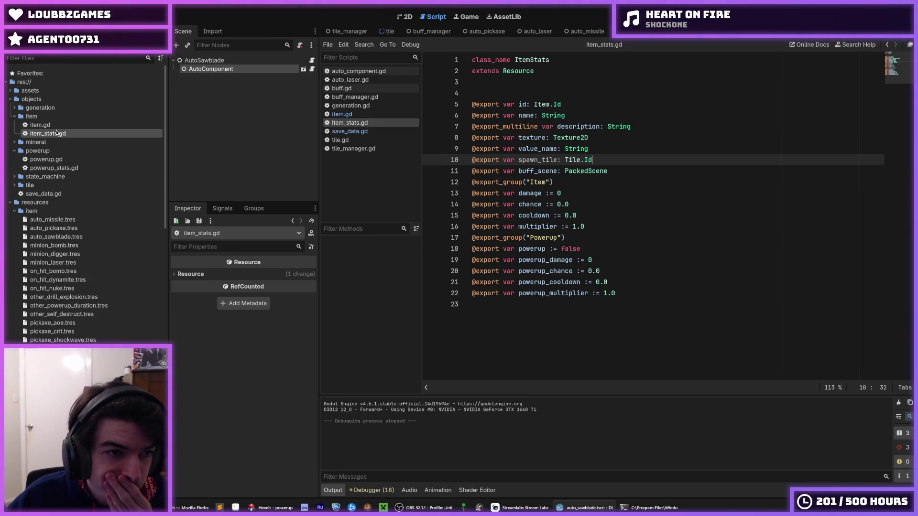
{"action": "left_click", "coordinate": [79, 222]}
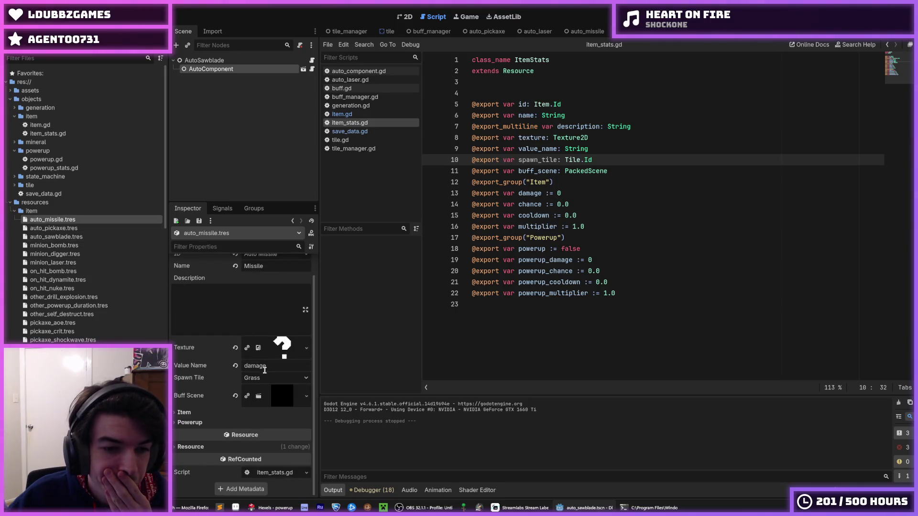
- Change auto_missile's Spawn Tile in the Inspector from Grass to Dirt
{"action": "left_click", "coordinate": [250, 378]}
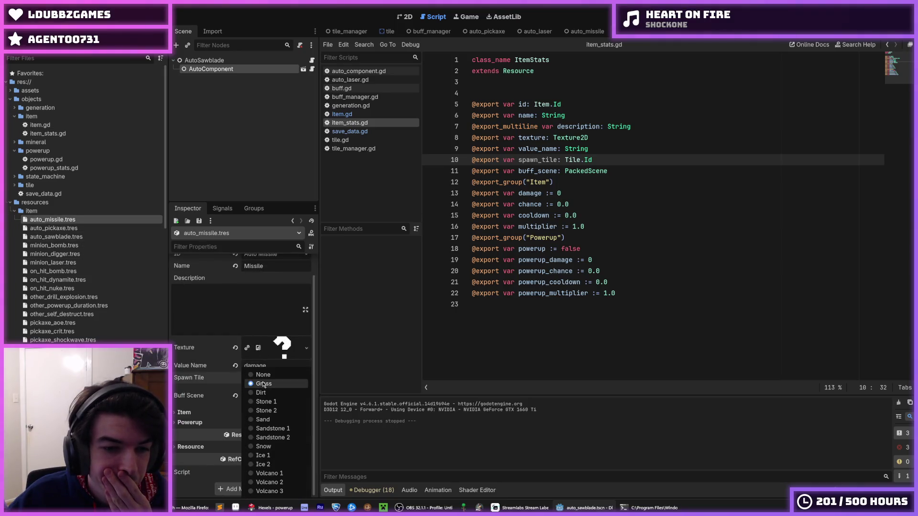
{"action": "left_click", "coordinate": [216, 379]}
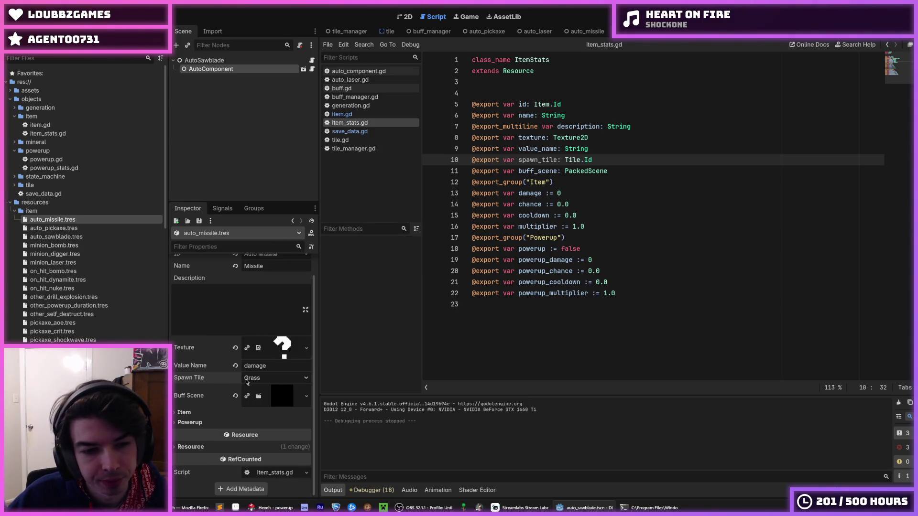
{"action": "left_click", "coordinate": [262, 381]}
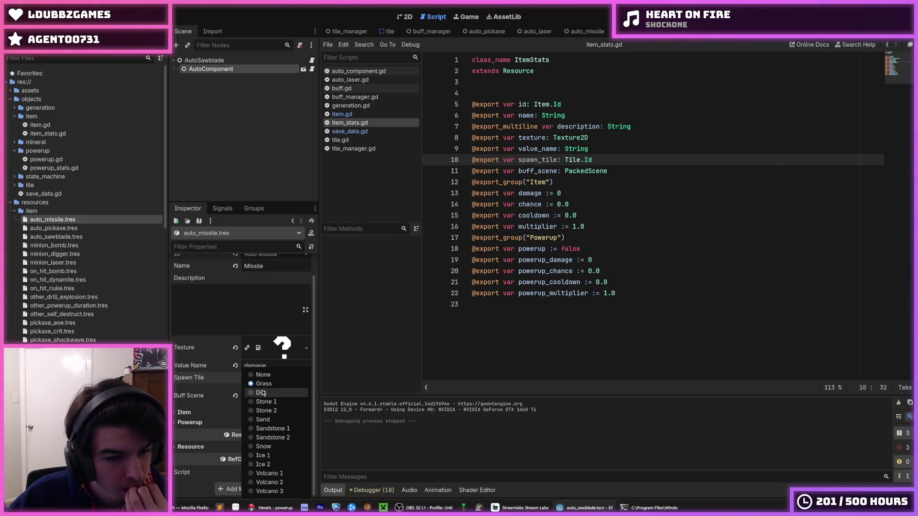
{"action": "left_click", "coordinate": [262, 392]}
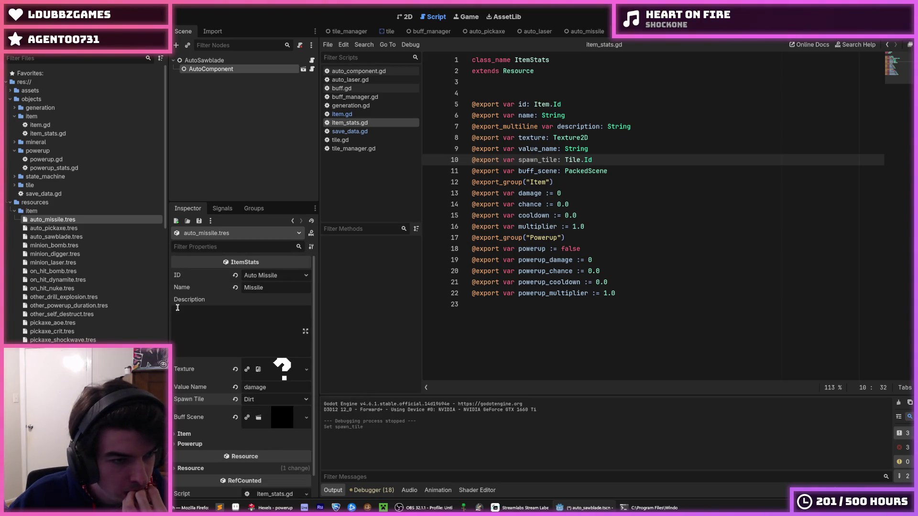
{"action": "left_click", "coordinate": [252, 399]}
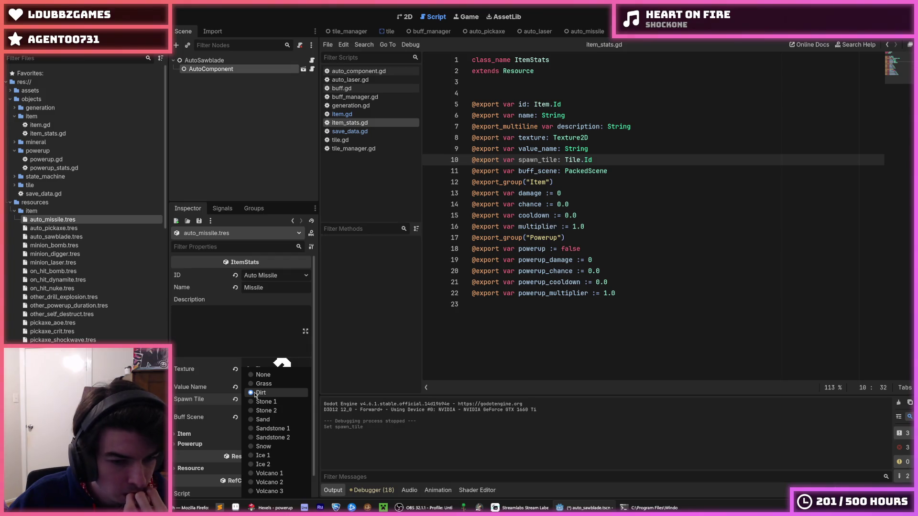
{"action": "left_click", "coordinate": [256, 393]}
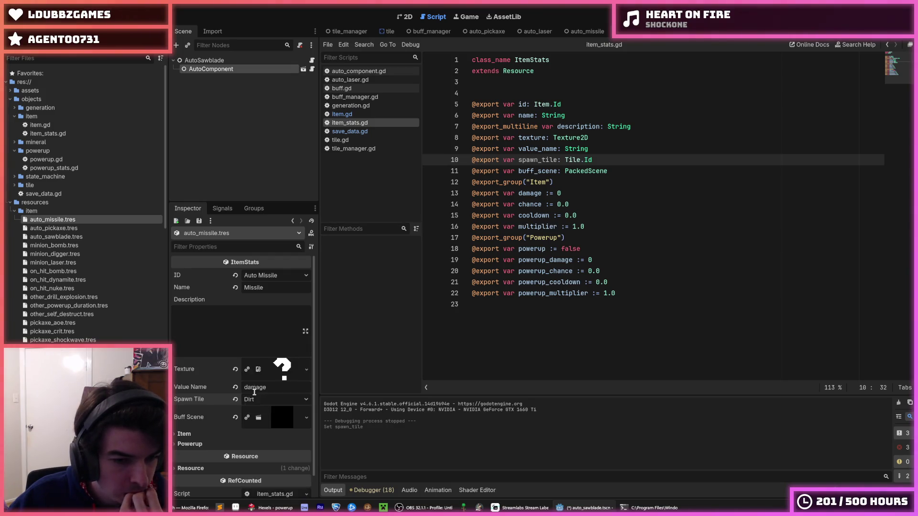
{"action": "left_click", "coordinate": [256, 401]}
{"action": "left_click", "coordinate": [256, 395]}
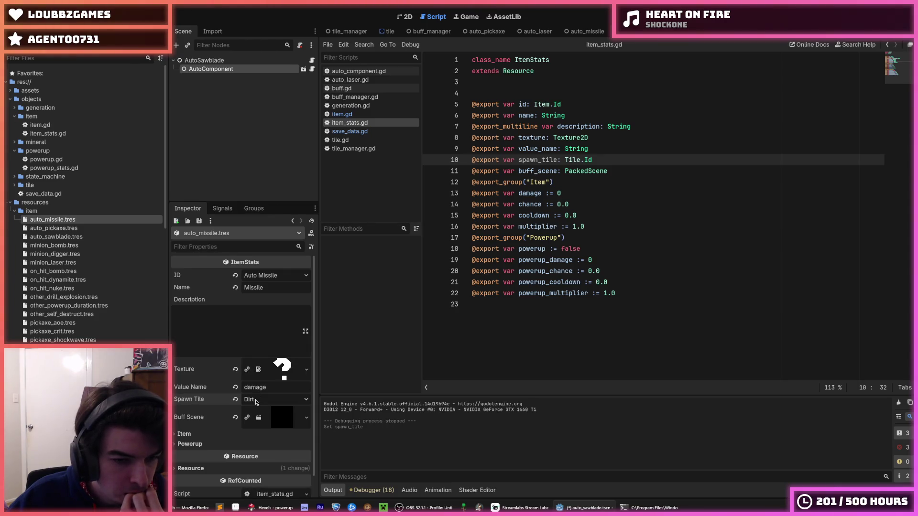
{"action": "left_click", "coordinate": [617, 172]}
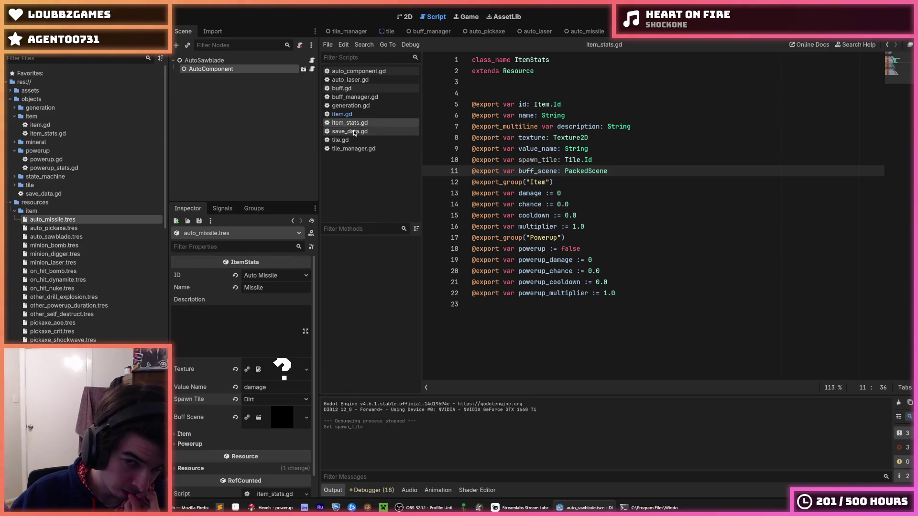
- Switch to save_data.gd and select the get_item_tier function name
{"action": "left_click", "coordinate": [354, 132]}
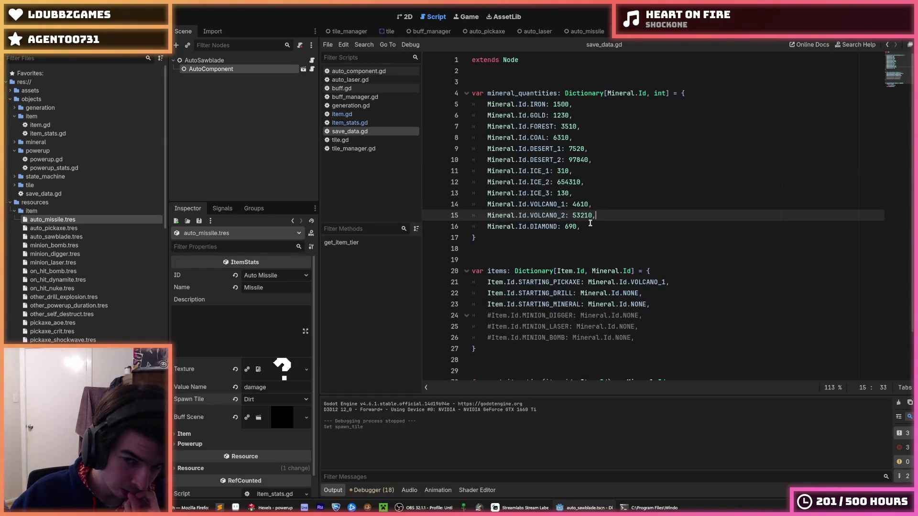
{"action": "left_click", "coordinate": [601, 223]}
{"action": "scroll", "coordinate": [601, 223], "scroll_direction": "down", "scroll_amount": 1}
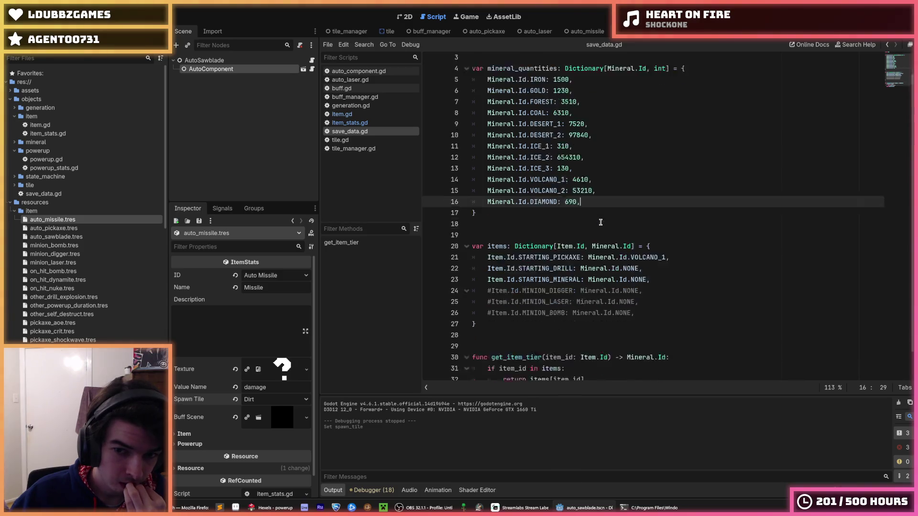
{"action": "scroll", "coordinate": [601, 222], "scroll_direction": "down", "scroll_amount": 1}
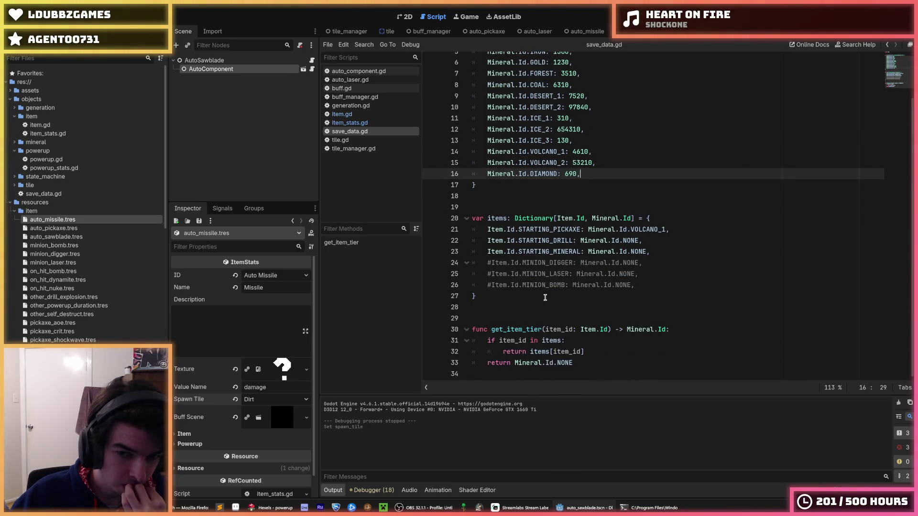
{"action": "left_click", "coordinate": [531, 295]}
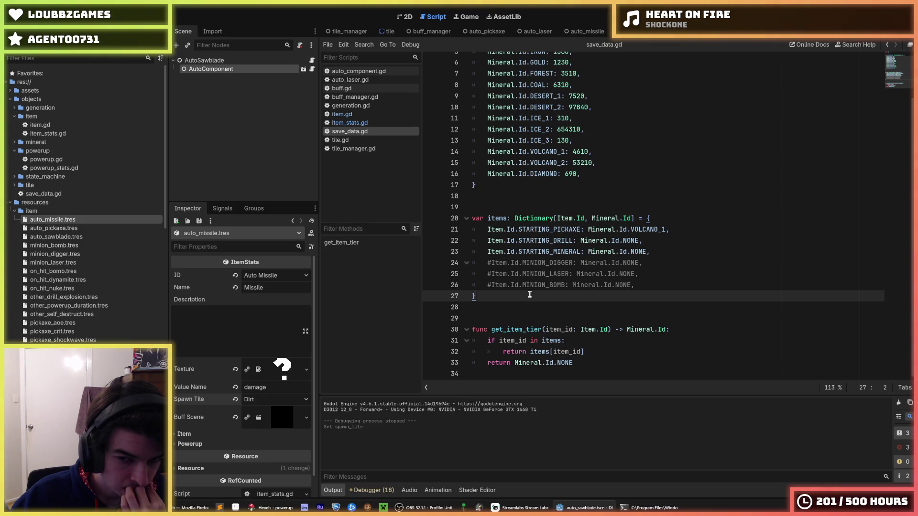
{"action": "double_click", "coordinate": [520, 329]}
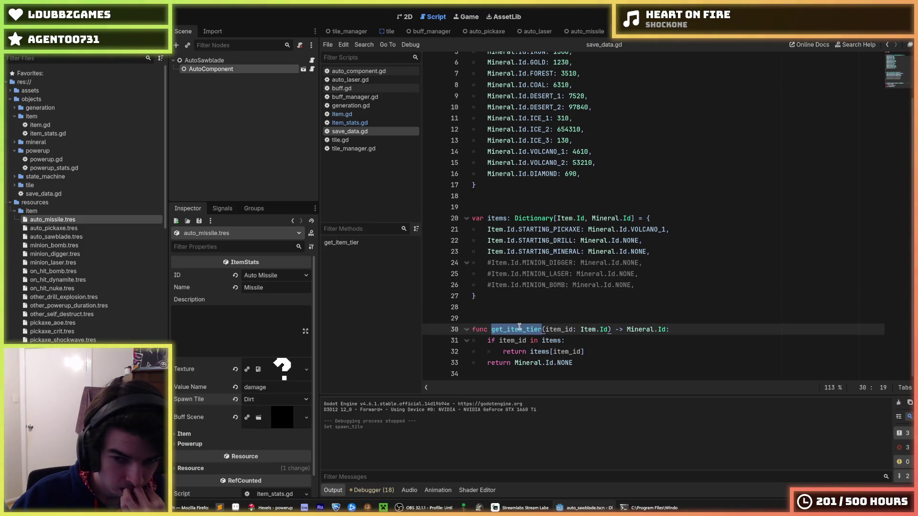
- Look over lines 31 and 32 of get_item_tier's body in save_data.gd
{"action": "left_click", "coordinate": [593, 353]}
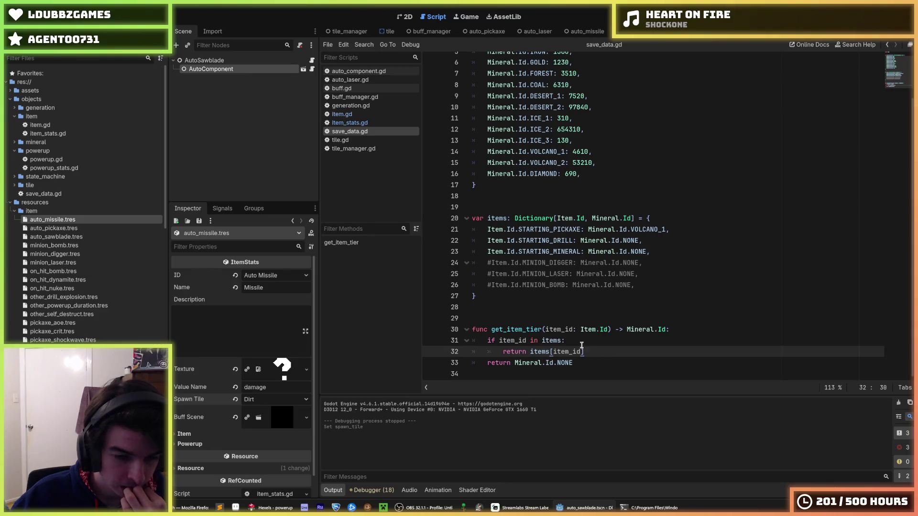
{"action": "left_click", "coordinate": [581, 345]}
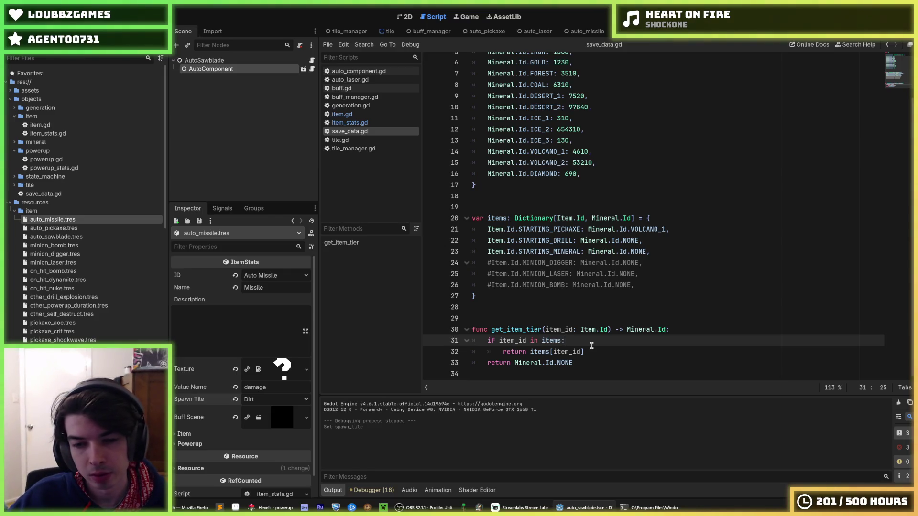
{"action": "key", "text": "Down"}
{"action": "key", "text": "End"}
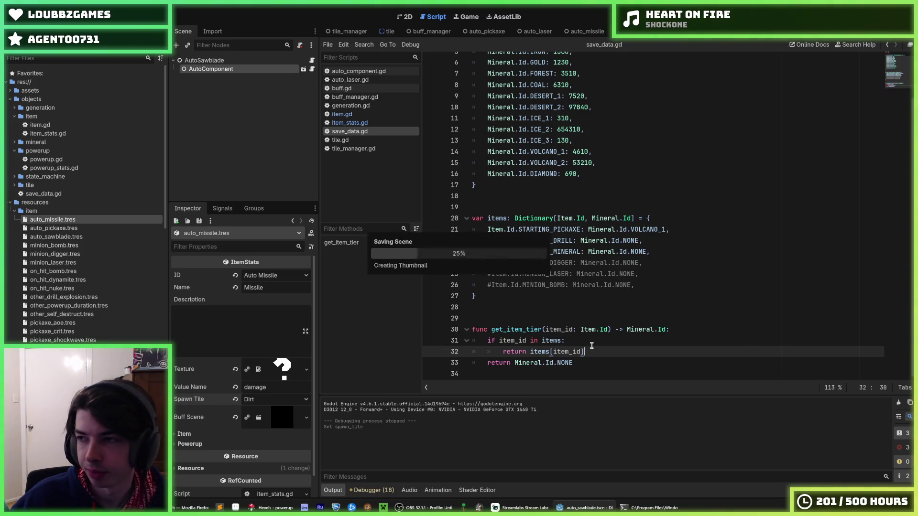
{"action": "left_click", "coordinate": [585, 343]}
{"action": "left_click", "coordinate": [597, 349]}
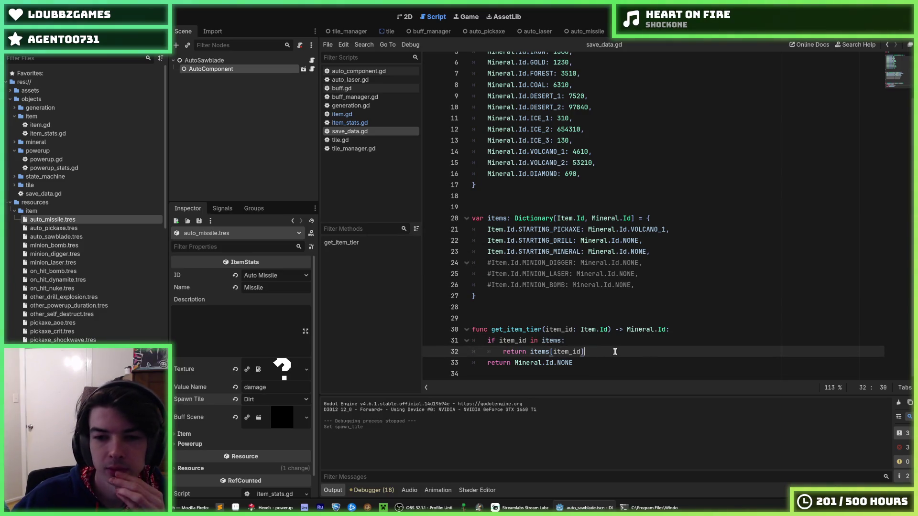
{"action": "left_click", "coordinate": [592, 342]}
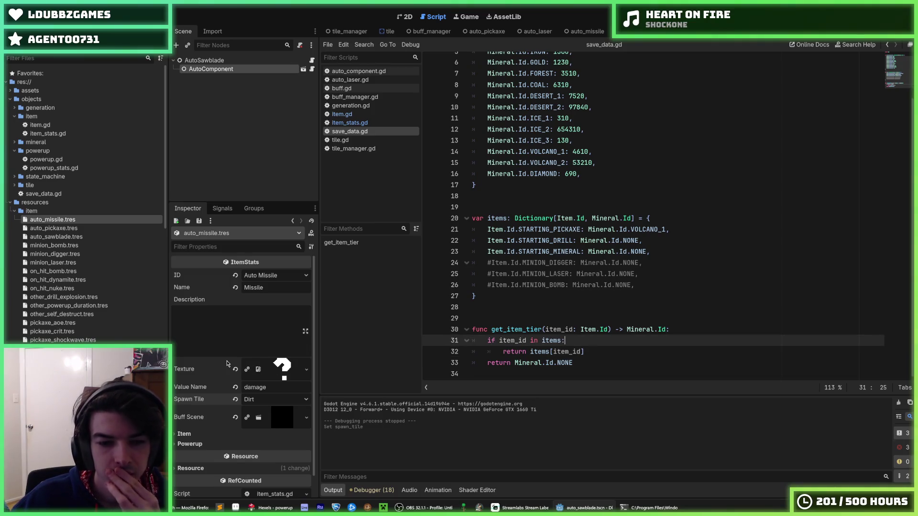
{"action": "scroll", "coordinate": [227, 363], "scroll_direction": "down", "scroll_amount": 1}
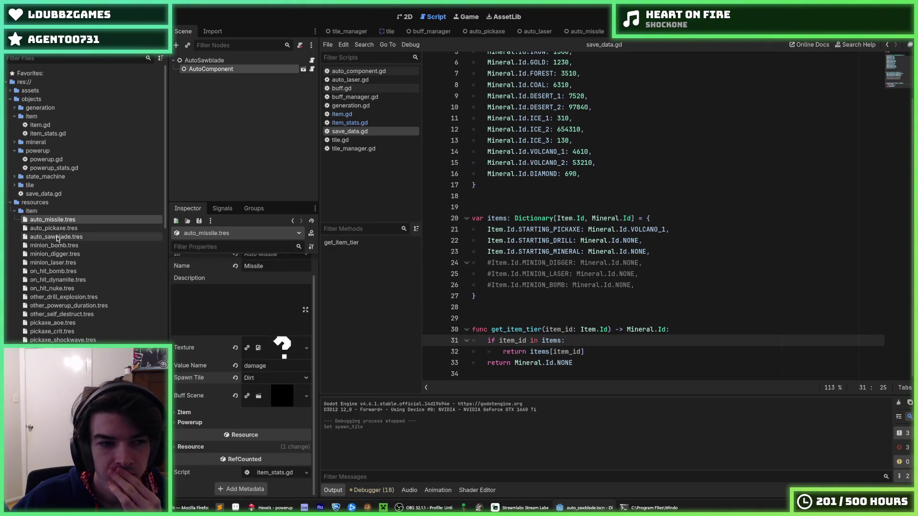
- Set the Spawn Tile of auto_pickaxe and auto_sawblade to Dirt
{"action": "left_click", "coordinate": [71, 228]}
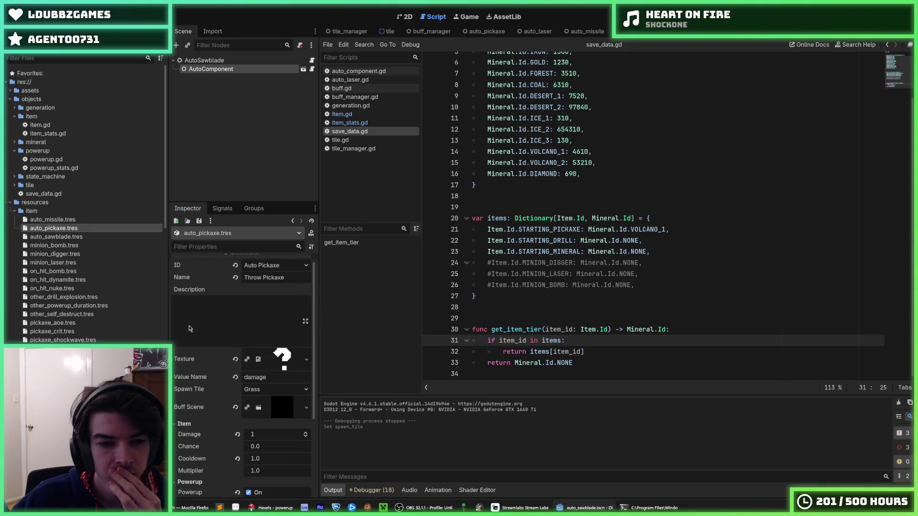
{"action": "left_click", "coordinate": [253, 395]}
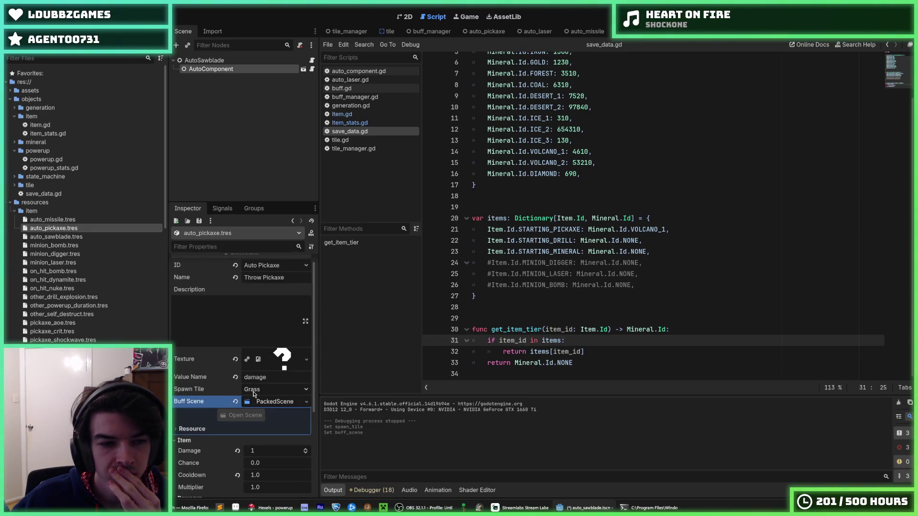
{"action": "left_click", "coordinate": [254, 390]}
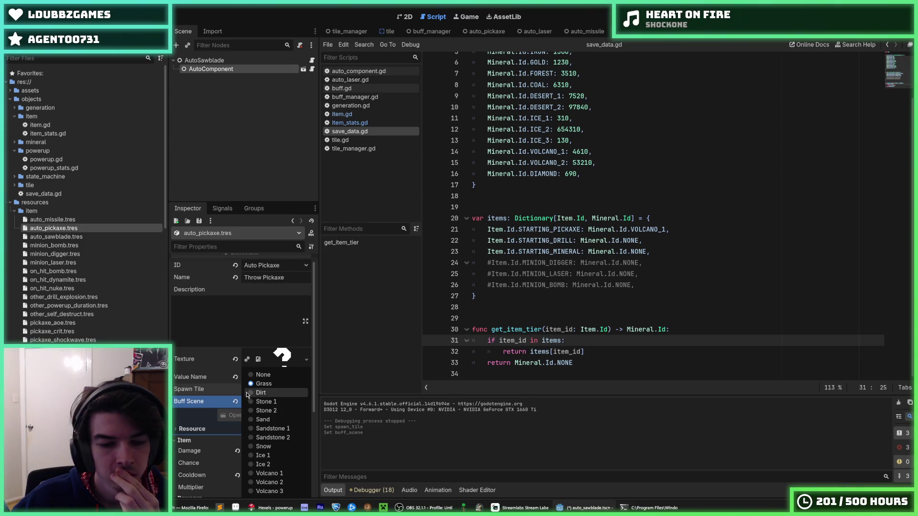
{"action": "left_click", "coordinate": [249, 393]}
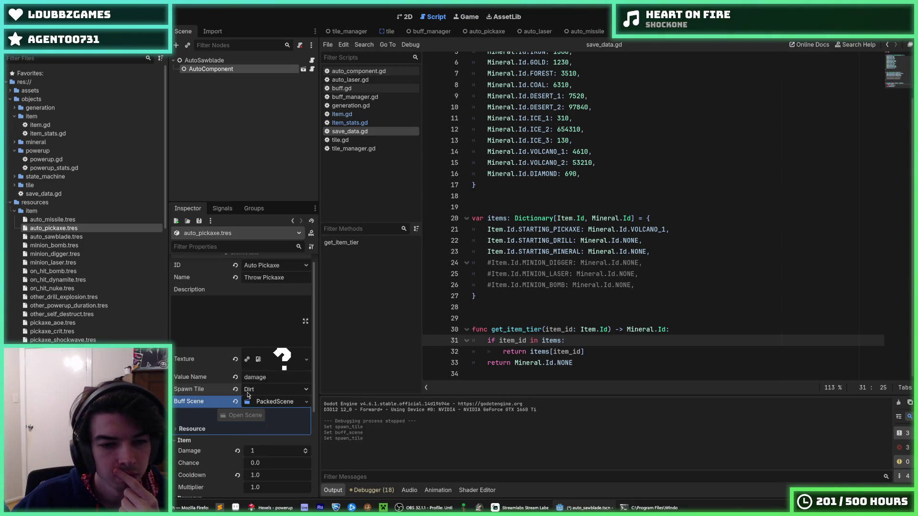
{"action": "left_click", "coordinate": [56, 237]}
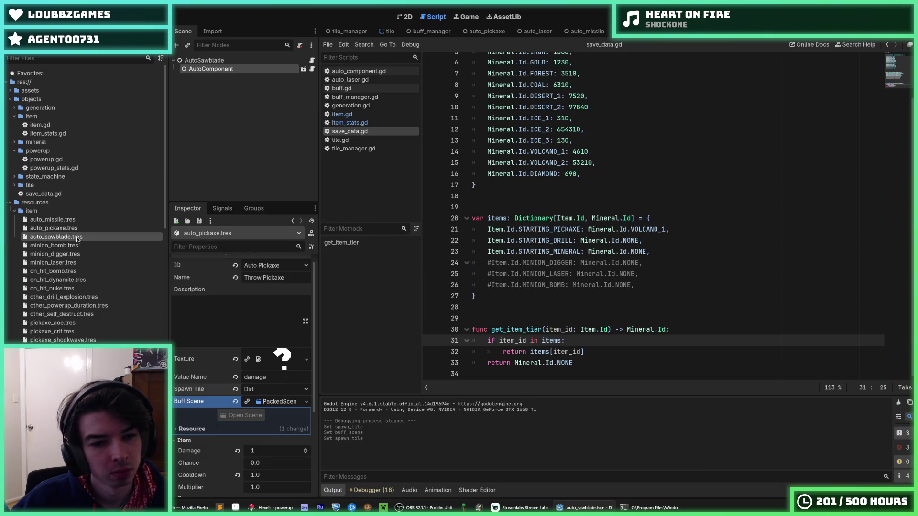
{"action": "left_click", "coordinate": [265, 399]}
{"action": "left_click", "coordinate": [265, 402]}
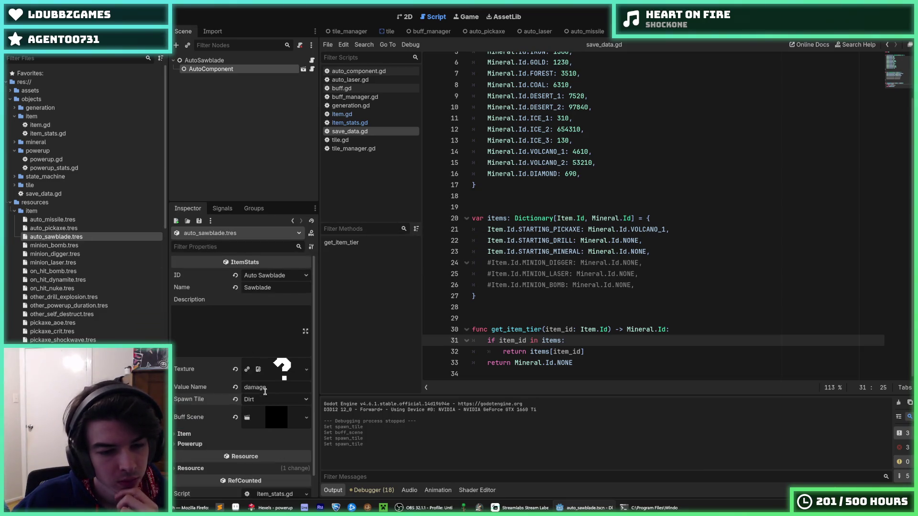
- Set the Spawn Tile of minion_bomb, minion_digger and minion_laser to Dirt
{"action": "left_click", "coordinate": [86, 245]}
{"action": "left_click", "coordinate": [266, 399]}
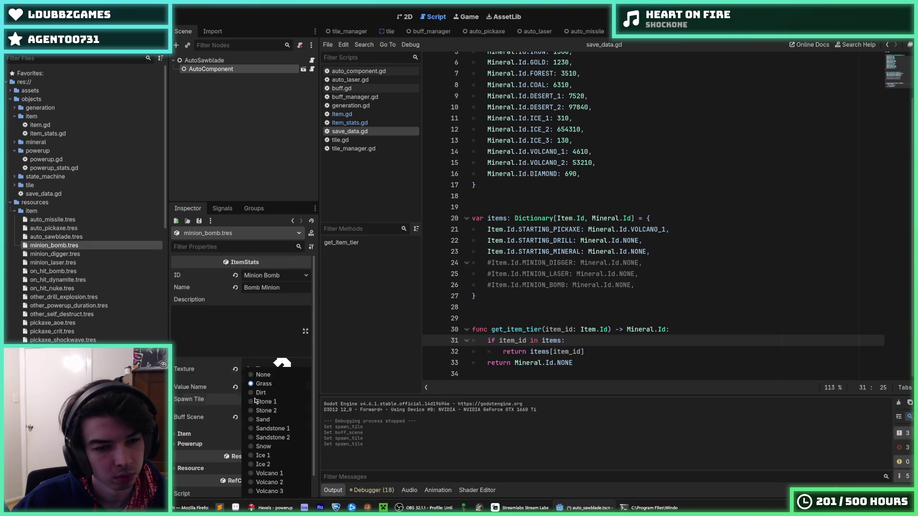
{"action": "left_click", "coordinate": [253, 389]}
{"action": "left_click", "coordinate": [81, 253]}
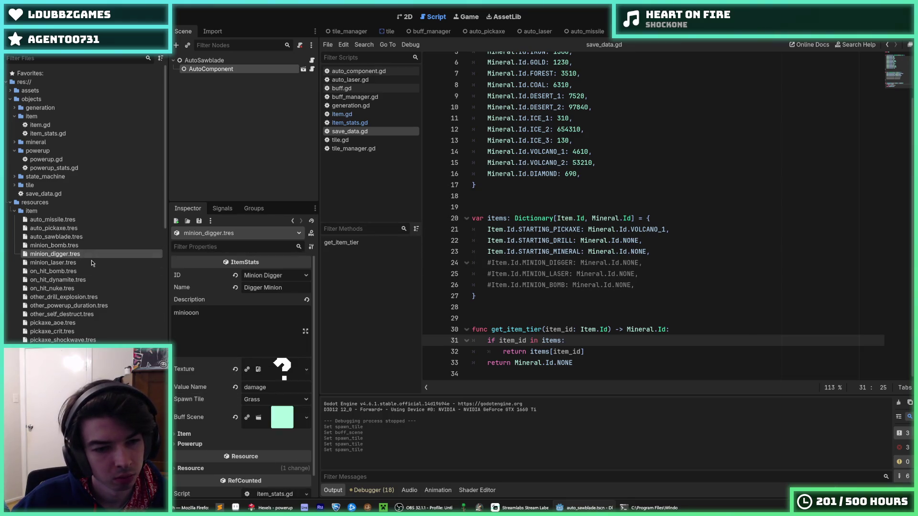
{"action": "left_click", "coordinate": [266, 399]}
{"action": "left_click", "coordinate": [253, 388]}
{"action": "left_click", "coordinate": [101, 263]}
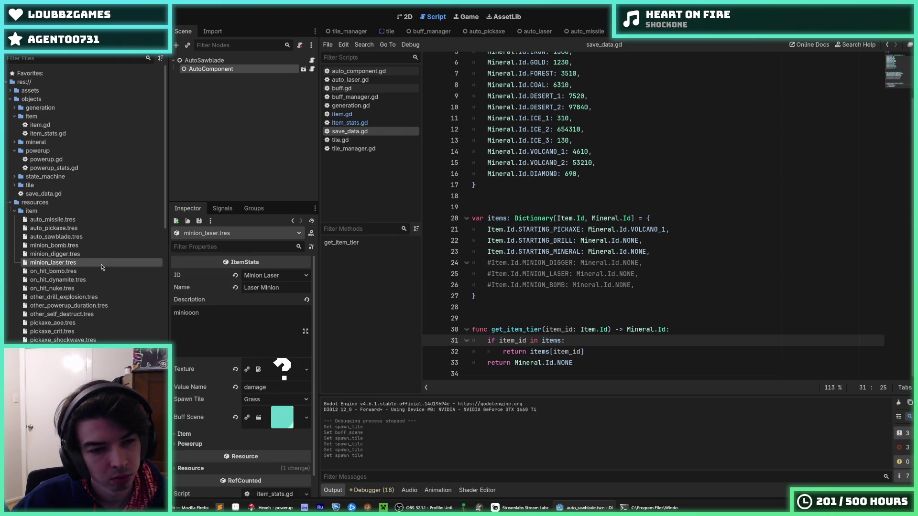
{"action": "left_click", "coordinate": [265, 399]}
{"action": "left_click", "coordinate": [254, 389]}
- Set the Spawn Tile of on_hit_bomb, on_hit_dynamite and on_hit_nuke to Dirt
{"action": "left_click", "coordinate": [52, 271]}
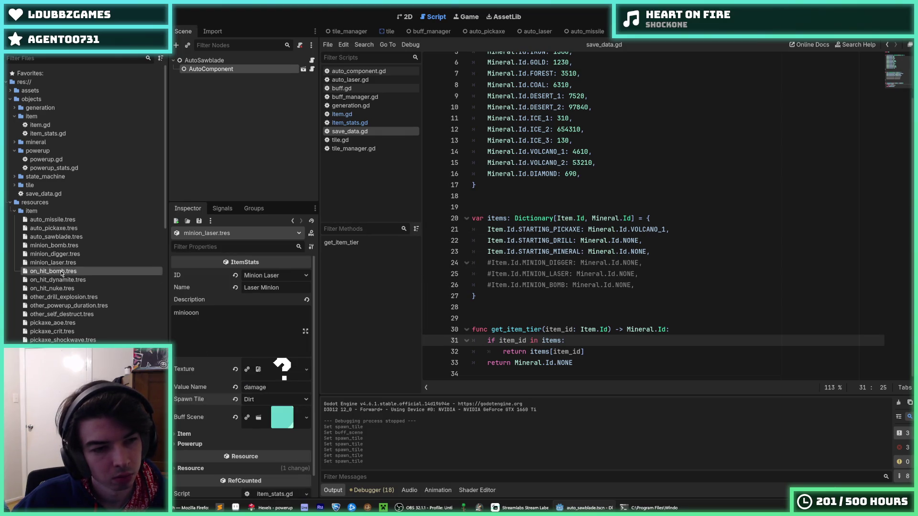
{"action": "left_click", "coordinate": [266, 399]}
{"action": "left_click", "coordinate": [266, 396]}
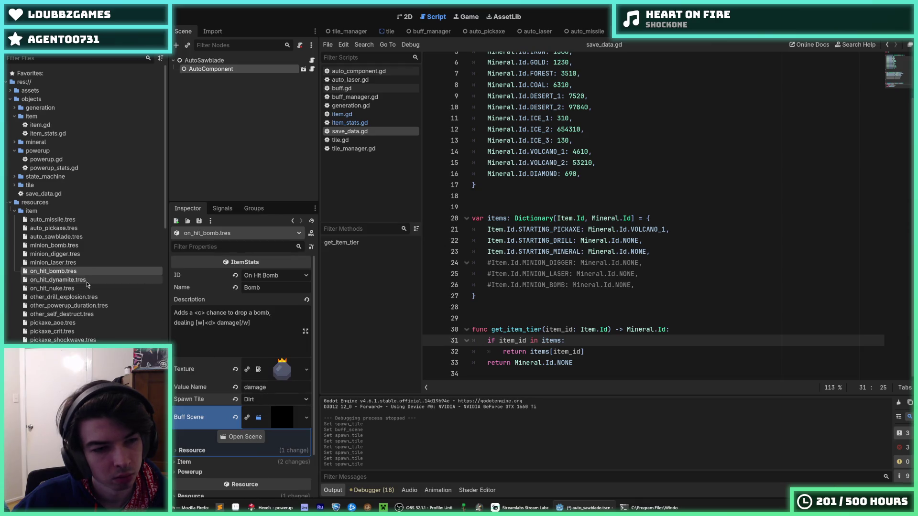
{"action": "left_click", "coordinate": [57, 279]}
{"action": "left_click", "coordinate": [262, 400]}
{"action": "left_click", "coordinate": [258, 404]}
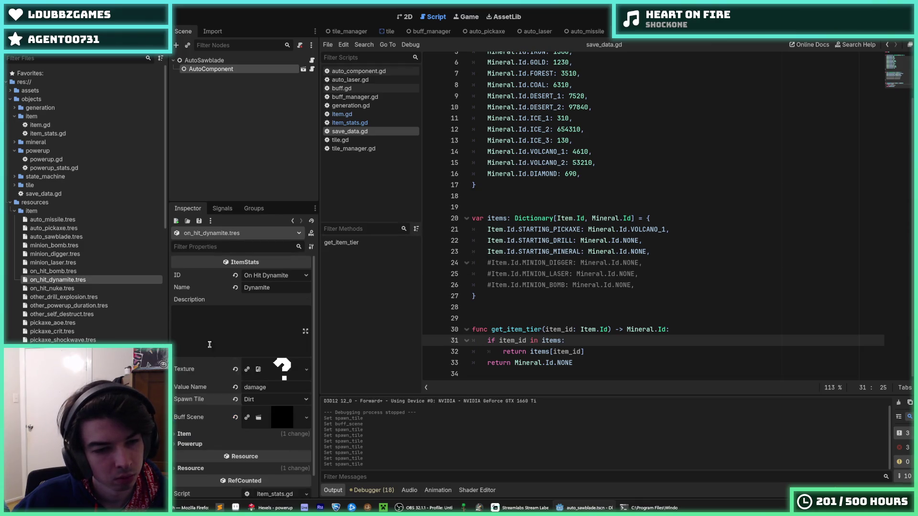
{"action": "left_click", "coordinate": [53, 288]}
{"action": "left_click", "coordinate": [266, 400]}
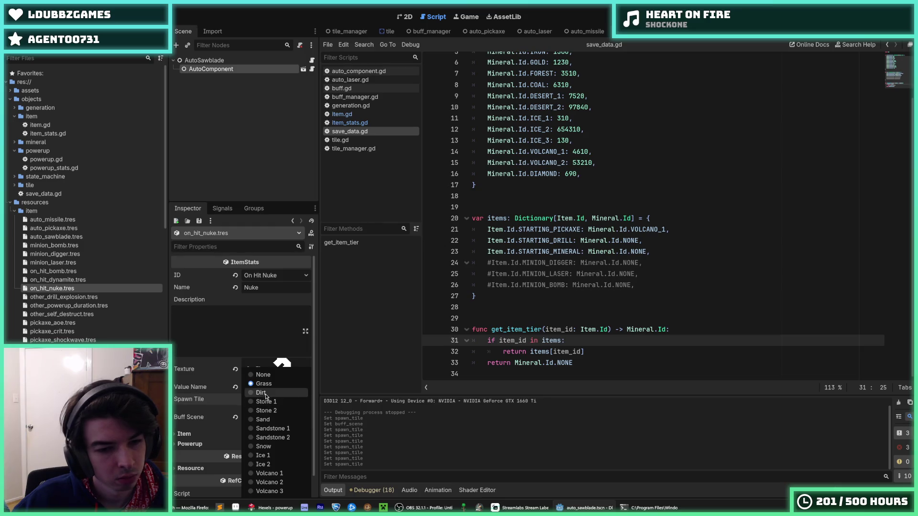
{"action": "left_click", "coordinate": [267, 410]}
- Choose a Spawn Tile for other_drill_explosion, other_powerup_duration and other_self_destruct
{"action": "left_click", "coordinate": [64, 296]}
{"action": "left_click", "coordinate": [267, 398]}
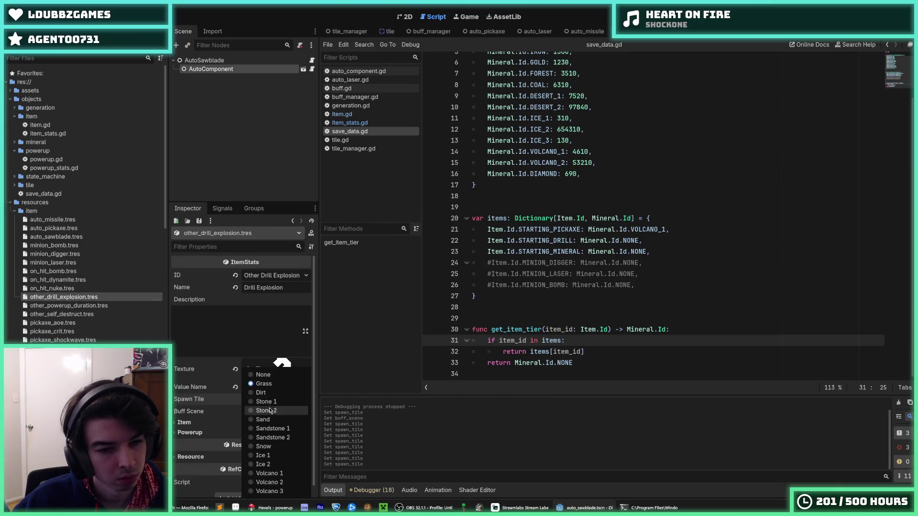
{"action": "left_click", "coordinate": [265, 392]}
{"action": "left_click", "coordinate": [69, 305]}
{"action": "left_click", "coordinate": [263, 404]}
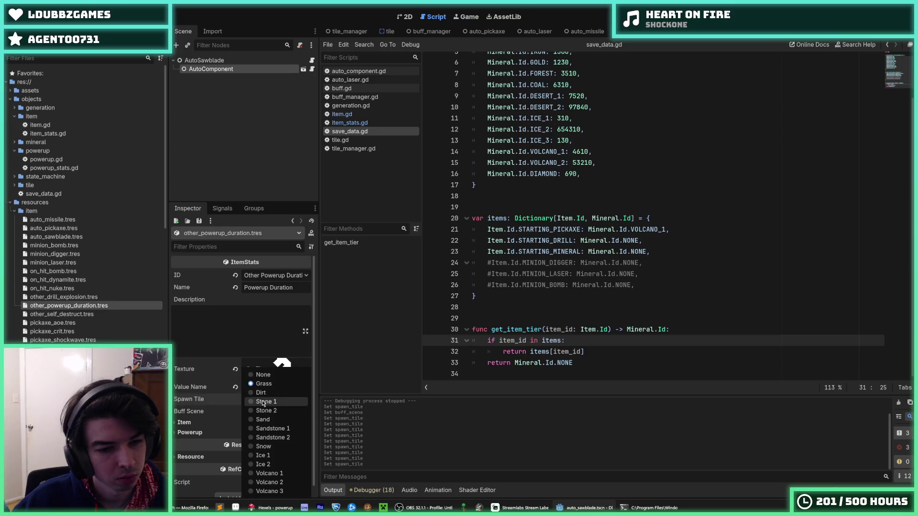
{"action": "left_click", "coordinate": [266, 393]}
{"action": "left_click", "coordinate": [61, 314]}
{"action": "left_click", "coordinate": [267, 399]}
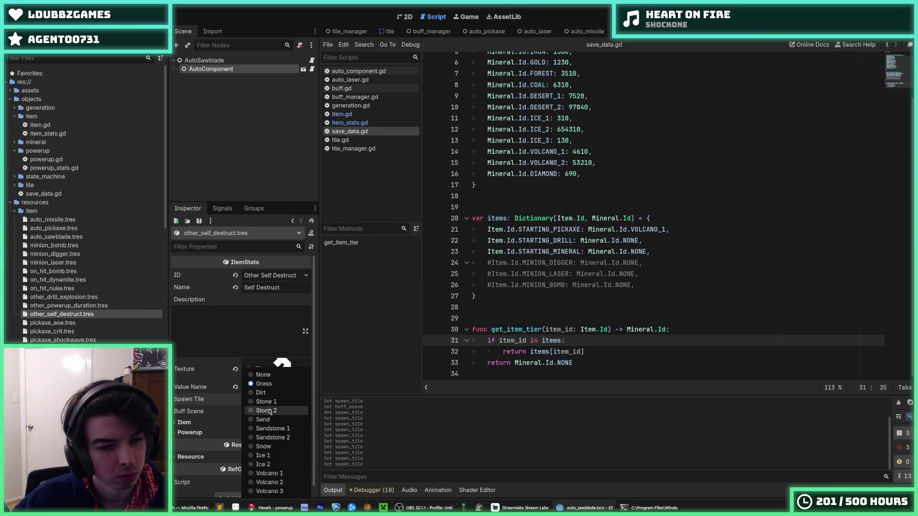
{"action": "left_click", "coordinate": [265, 392]}
- Keep Grass as the Spawn Tile for pickaxe_aoe, pickaxe_crit and pickaxe_shockwave
{"action": "left_click", "coordinate": [88, 324]}
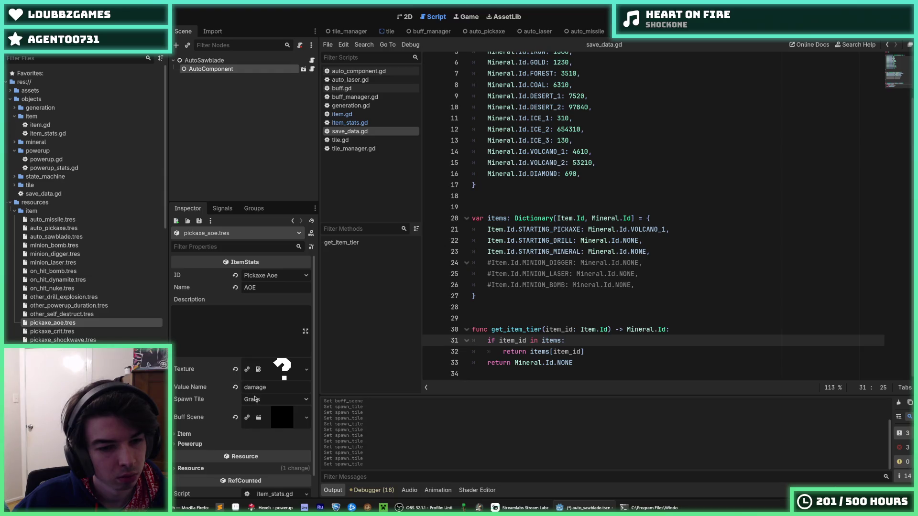
{"action": "left_click", "coordinate": [266, 399]}
{"action": "left_click", "coordinate": [266, 391]}
{"action": "left_click", "coordinate": [72, 333]}
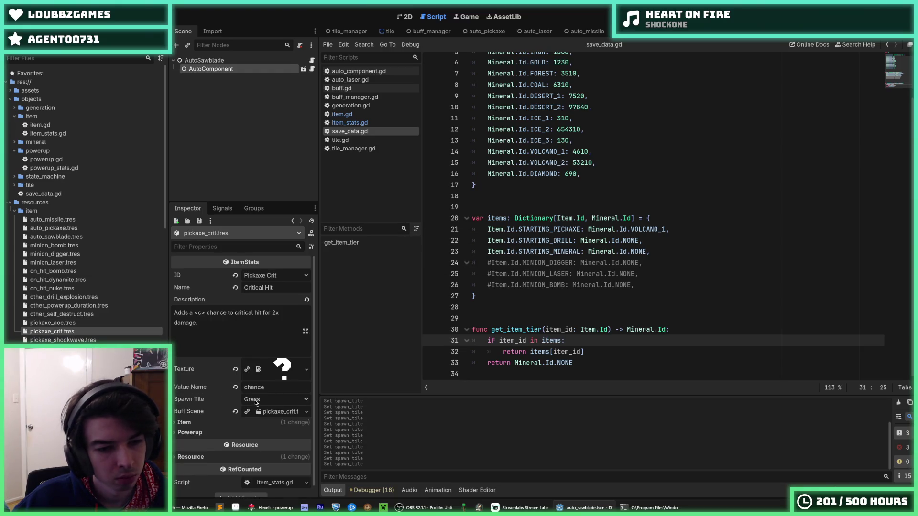
{"action": "left_click", "coordinate": [266, 399]}
{"action": "left_click", "coordinate": [265, 392]}
{"action": "left_click", "coordinate": [67, 339]}
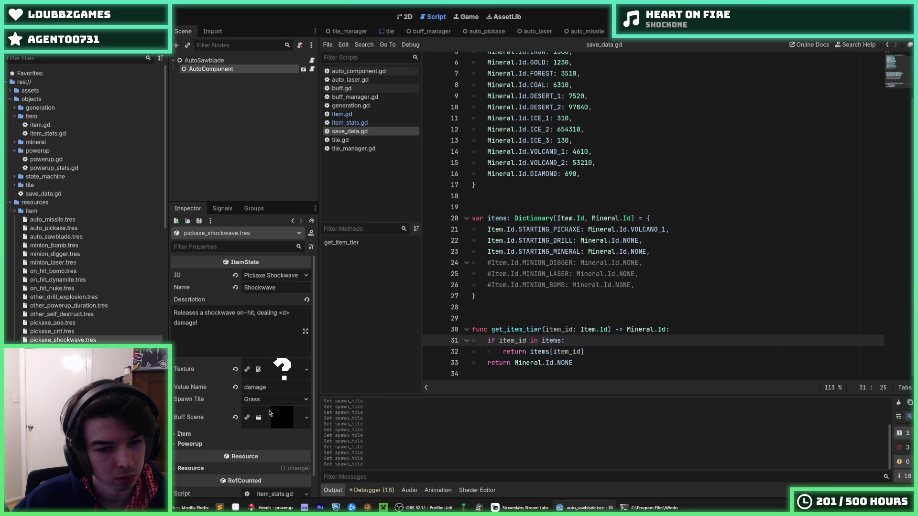
{"action": "left_click", "coordinate": [267, 399]}
{"action": "left_click", "coordinate": [266, 392]}
- Set the Spawn Tile of starting_drill, starting_mineral and starting_pickaxe to None
{"action": "left_click", "coordinate": [62, 349]}
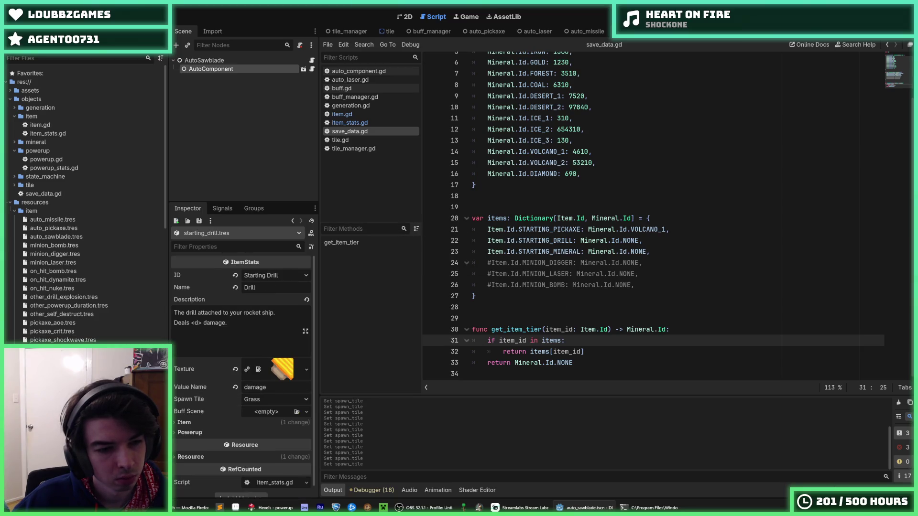
{"action": "left_click", "coordinate": [251, 399]}
{"action": "left_click", "coordinate": [260, 384]}
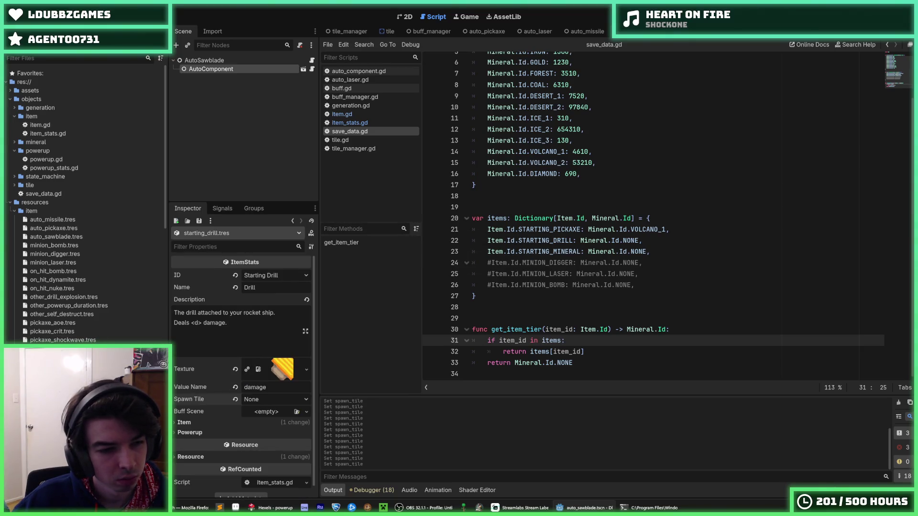
{"action": "left_click", "coordinate": [62, 357]}
{"action": "left_click", "coordinate": [266, 400]}
{"action": "left_click", "coordinate": [260, 382]}
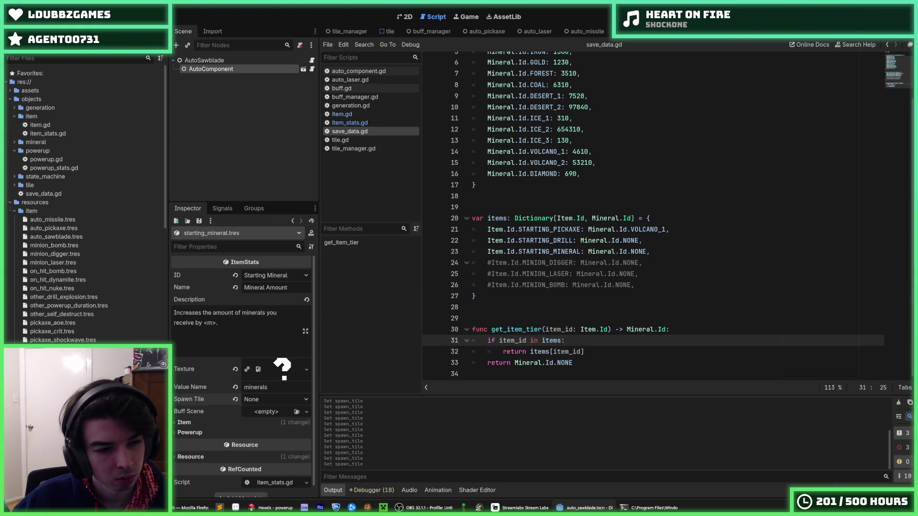
{"action": "left_click", "coordinate": [62, 366]}
{"action": "left_click", "coordinate": [266, 341]}
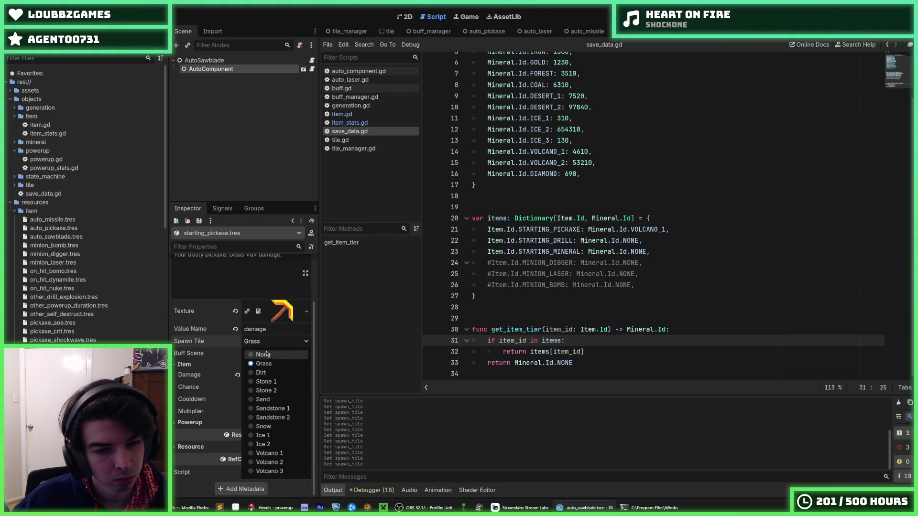
{"action": "left_click", "coordinate": [266, 354]}
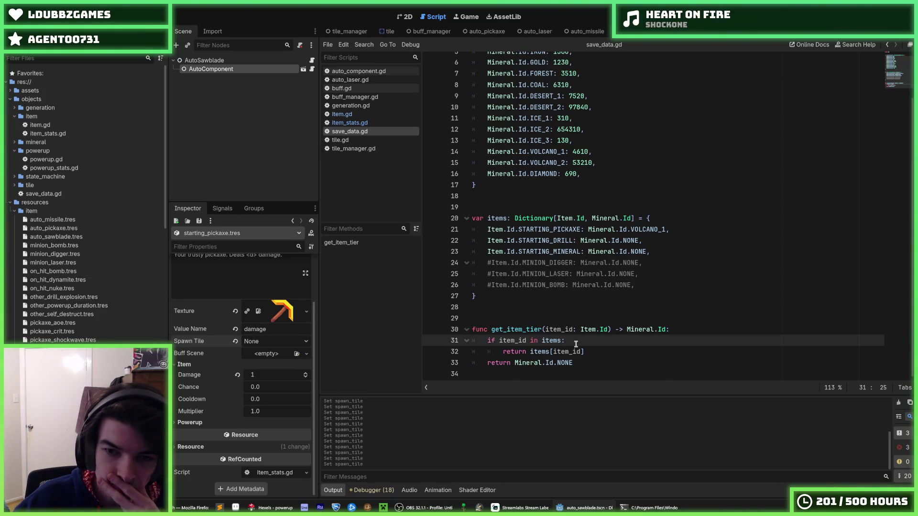
{"action": "scroll", "coordinate": [575, 341], "scroll_direction": "up", "scroll_amount": 2}
{"action": "scroll", "coordinate": [554, 318], "scroll_direction": "down", "scroll_amount": 2}
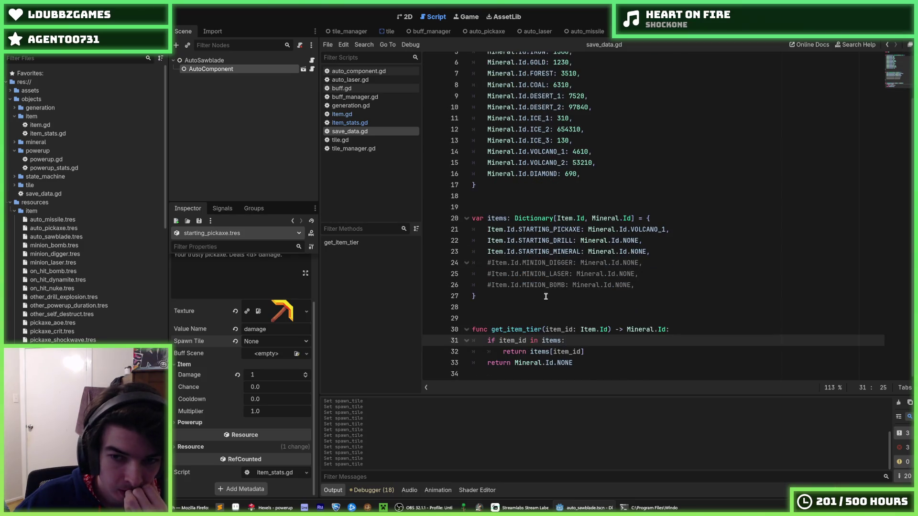
- Delete the get_item_tier function from save_data.gd
{"action": "left_click", "coordinate": [545, 296]}
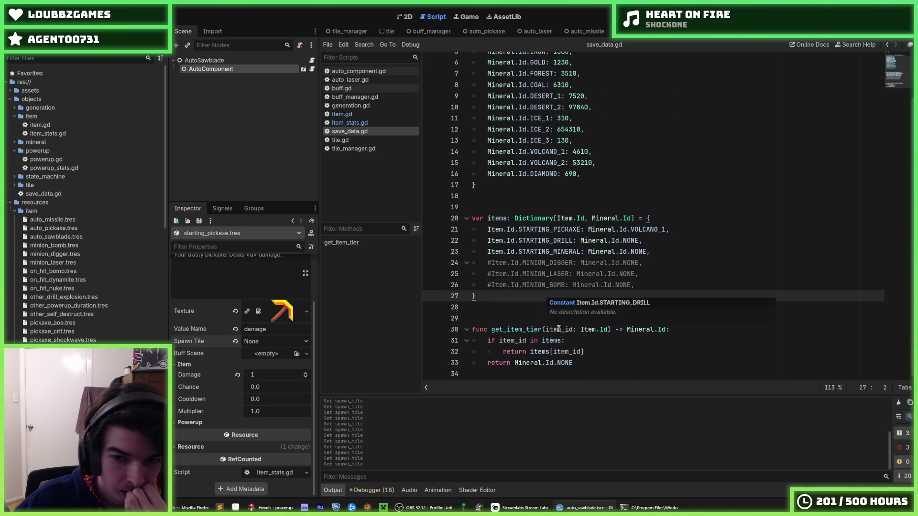
{"action": "left_click", "coordinate": [592, 360]}
{"action": "key", "text": "shift+Up"}
{"action": "key", "text": "shift+Up"}
{"action": "key", "text": "shift+Up"}
{"action": "key", "text": "ctrl+c"}
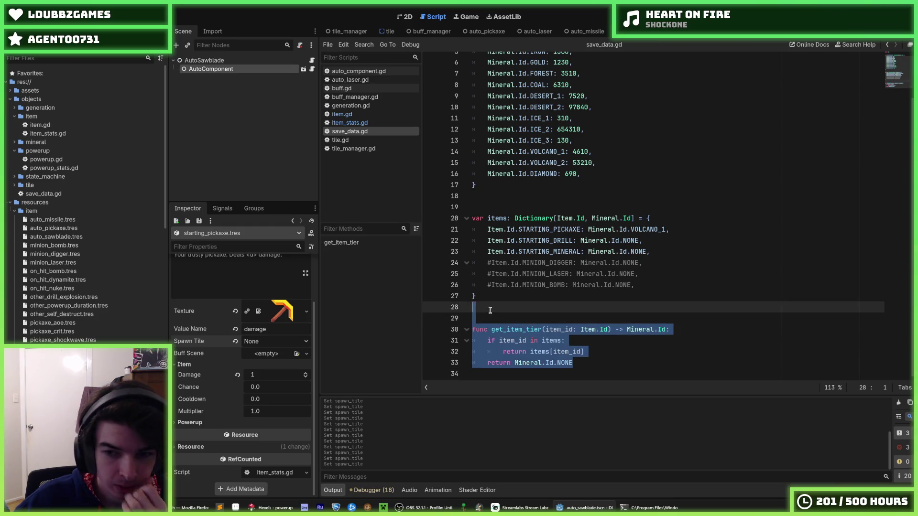
{"action": "key", "text": "BackSpace"}
{"action": "key", "text": "BackSpace"}
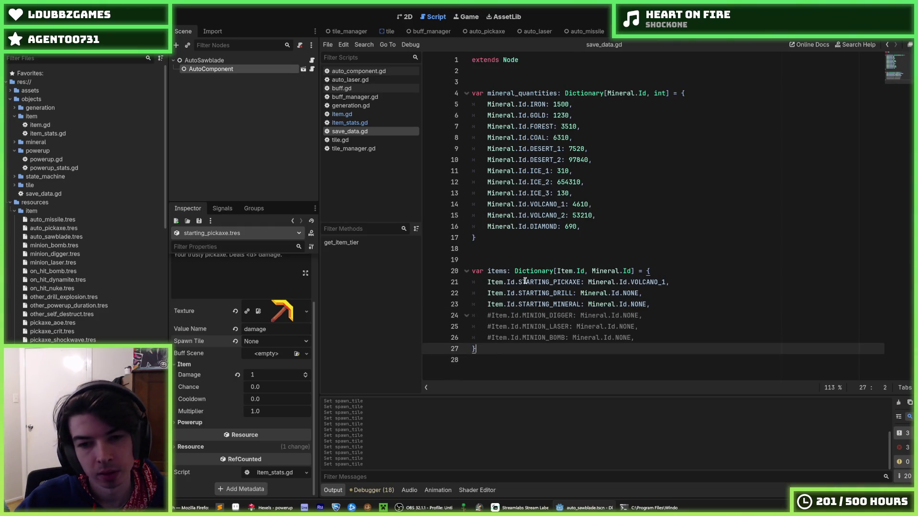
- Switch to item.gd and place the cursor just below get_tier
{"action": "left_click", "coordinate": [349, 123]}
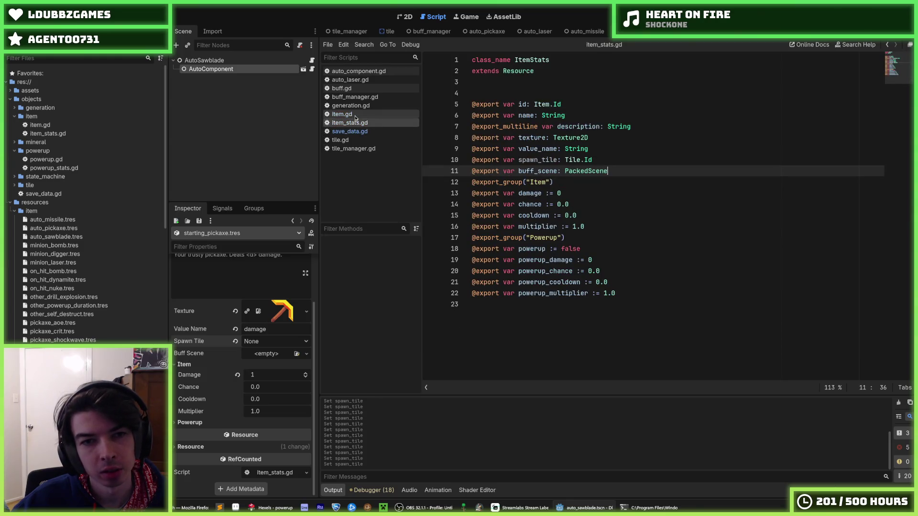
{"action": "left_click", "coordinate": [341, 114]}
{"action": "scroll", "coordinate": [544, 228], "scroll_direction": "down", "scroll_amount": 9}
{"action": "scroll", "coordinate": [545, 228], "scroll_direction": "up", "scroll_amount": 18}
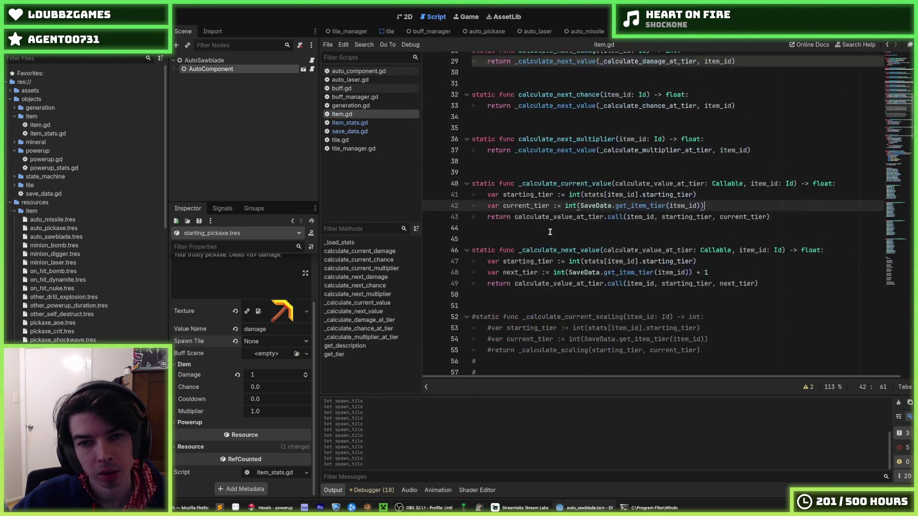
{"action": "scroll", "coordinate": [545, 228], "scroll_direction": "down", "scroll_amount": 9}
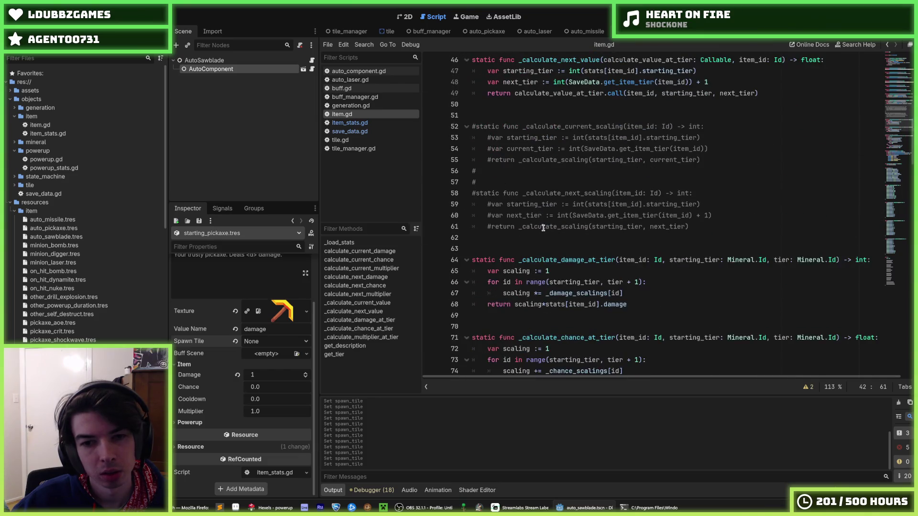
{"action": "scroll", "coordinate": [544, 228], "scroll_direction": "down", "scroll_amount": 7}
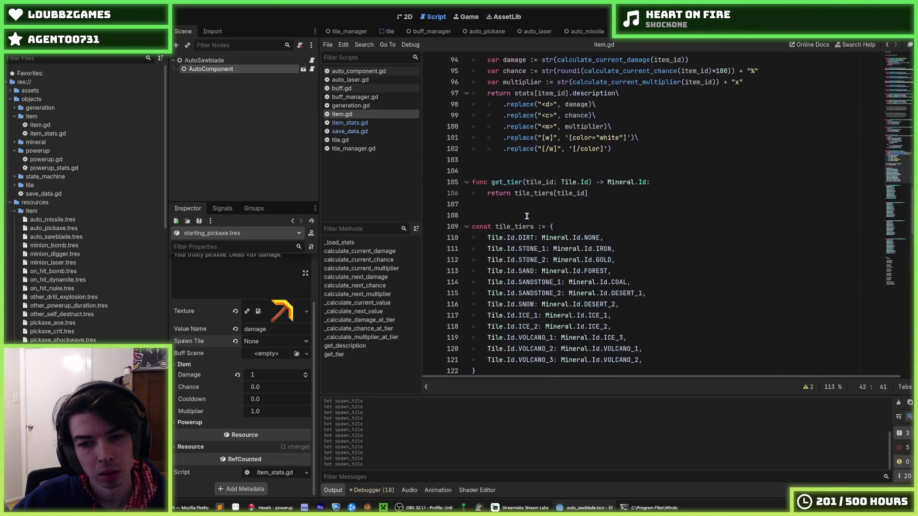
{"action": "left_click", "coordinate": [613, 197]}
- Paste the get_item_tier function below get_tier and remove the extra blank lines
{"action": "key", "text": "Return"}
{"action": "key", "text": "Return"}
{"action": "key", "text": "Return"}
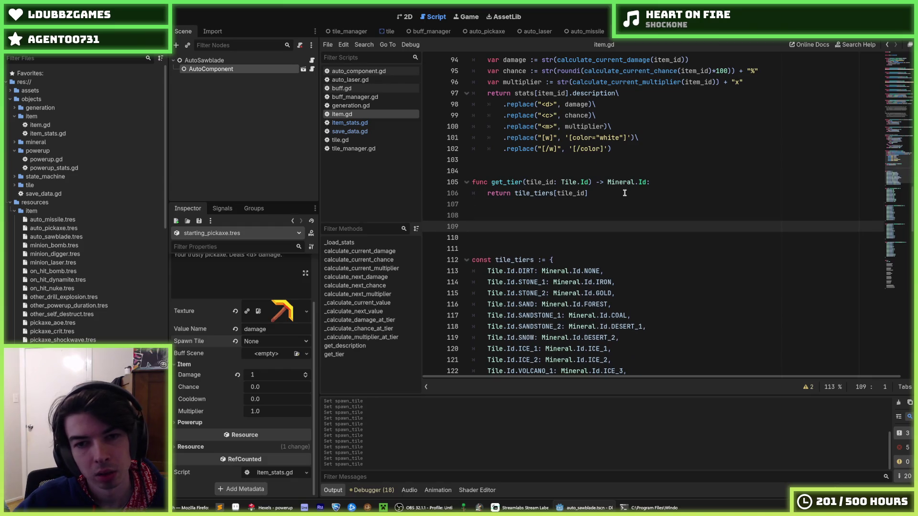
{"action": "key", "text": "ctrl+v"}
{"action": "key", "text": "Up"}
{"action": "key", "text": "Up"}
{"action": "key", "text": "Up"}
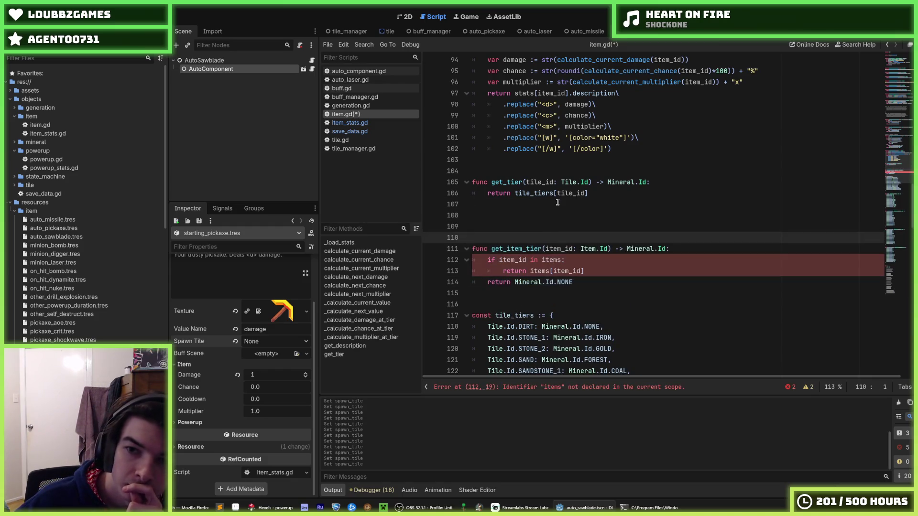
{"action": "key", "text": "BackSpace"}
{"action": "key", "text": "BackSpace"}
{"action": "key", "text": "Down"}
{"action": "key", "text": "Down"}
{"action": "key", "text": "Down"}
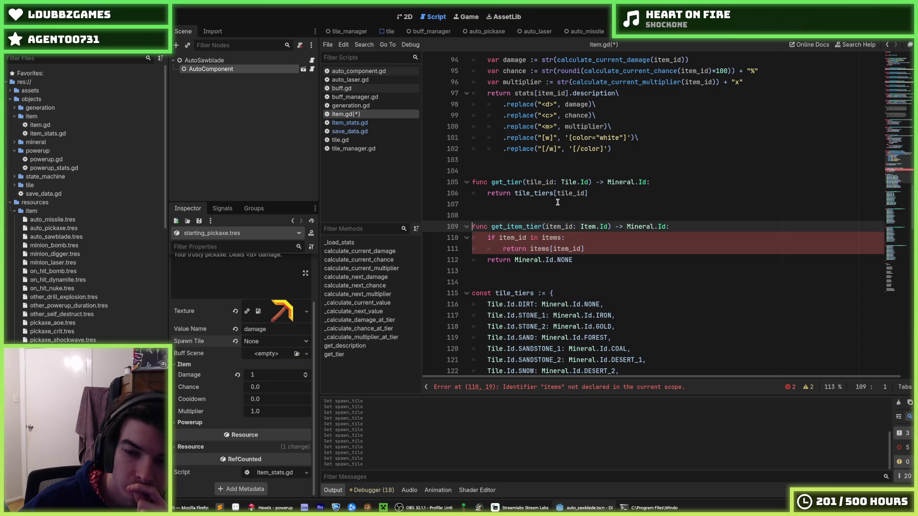
- Change both items references in get_item_tier to SaveData.items
{"action": "key", "text": "Up"}
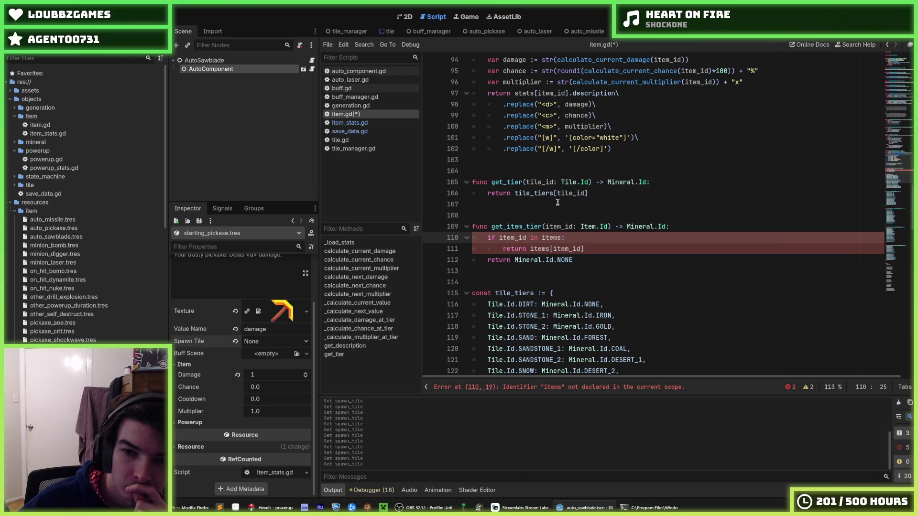
{"action": "key", "text": "Down"}
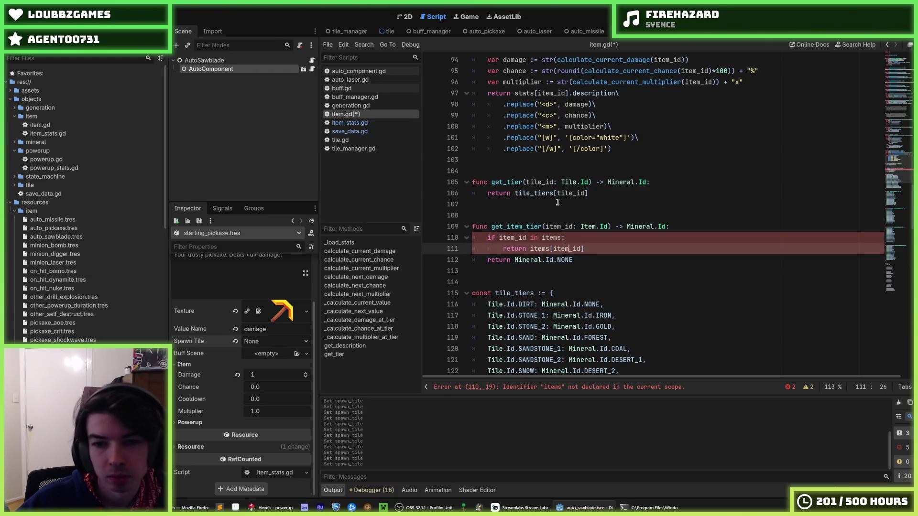
{"action": "key", "text": "ctrl+Left"}
{"action": "key", "text": "ctrl+Left"}
{"action": "type", "text": "Save"}
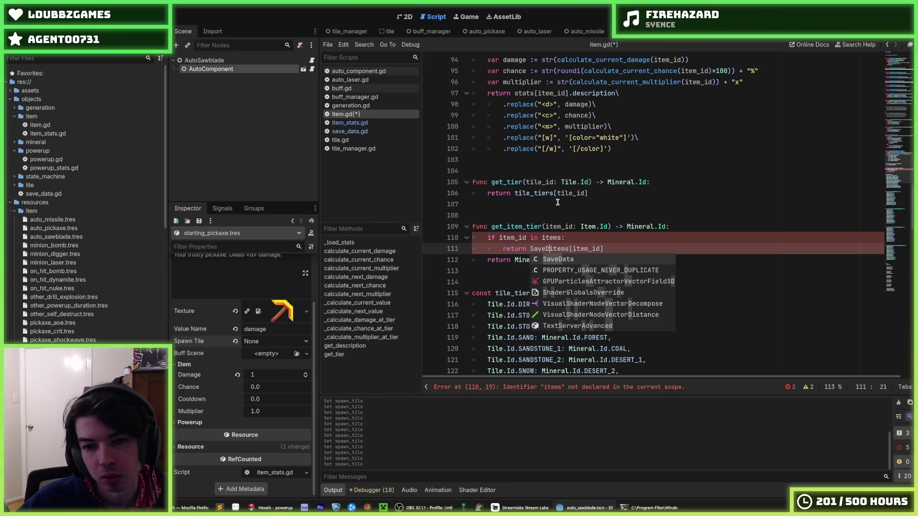
{"action": "key", "text": "Return"}
{"action": "type", "text": "."}
{"action": "key", "text": "Up"}
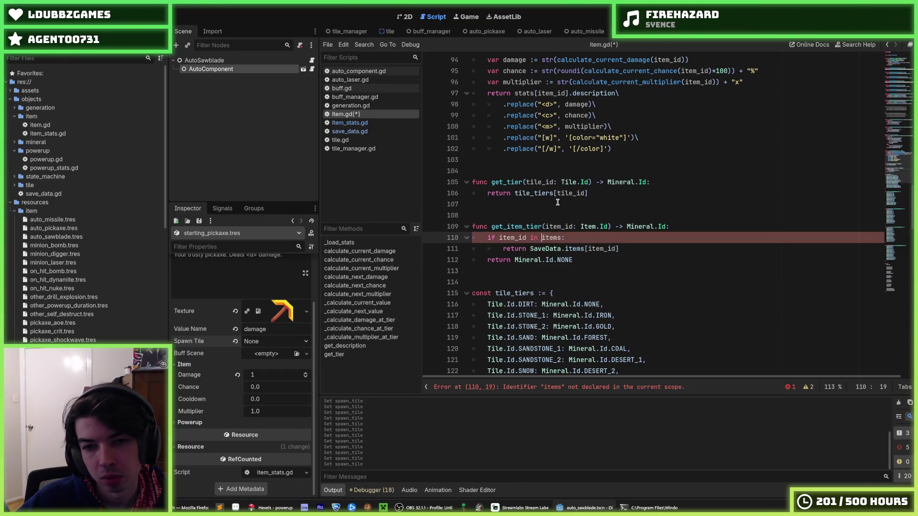
{"action": "key", "text": "ctrl+Left"}
{"action": "type", "text": "SaveDa"}
{"action": "key", "text": "Return"}
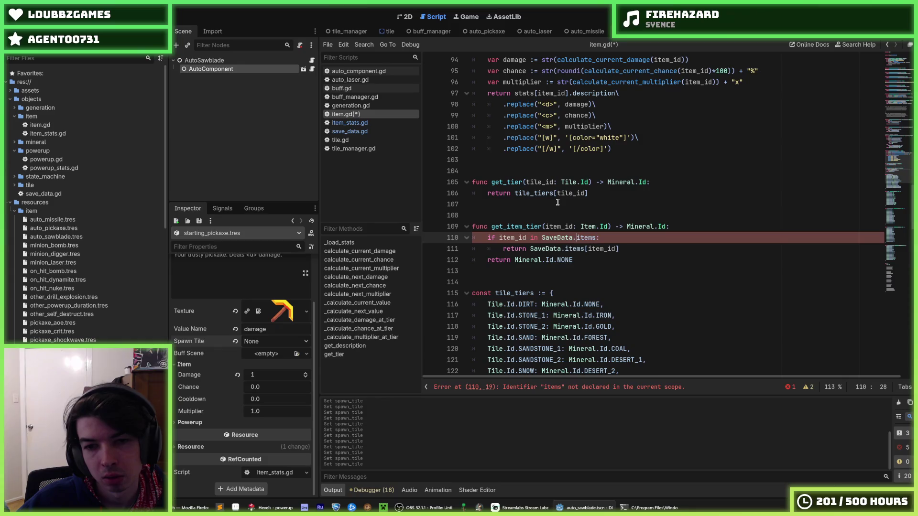
{"action": "type", "text": "."}
{"action": "key", "text": "End"}
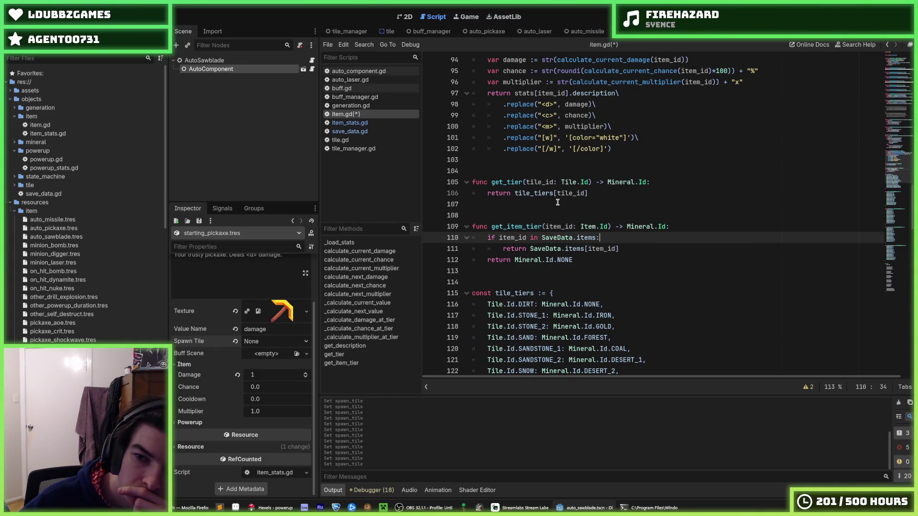
- Place the cursor on the blank line between get_tier and get_item_tier
{"action": "key", "text": "Down"}
{"action": "key", "text": "Up"}
{"action": "key", "text": "Up"}
{"action": "key", "text": "Up"}
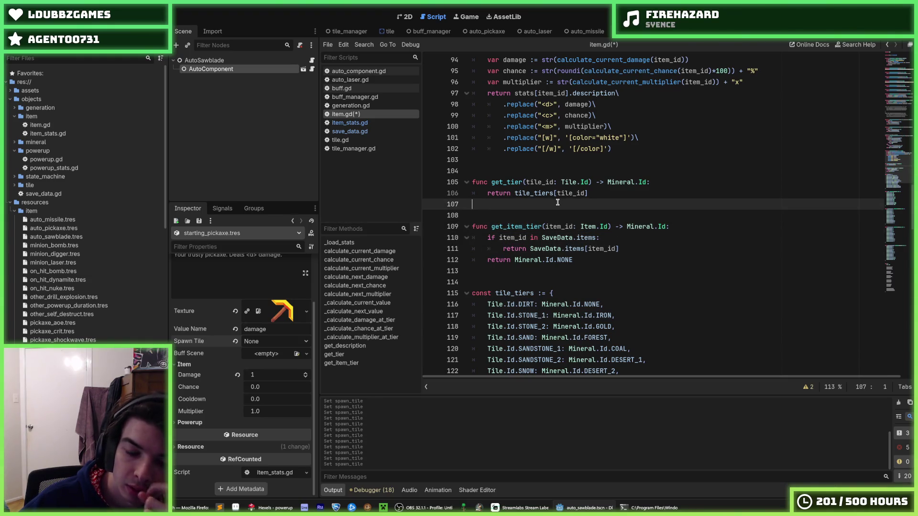
{"action": "key", "text": "Down"}
{"action": "key", "text": "Down"}
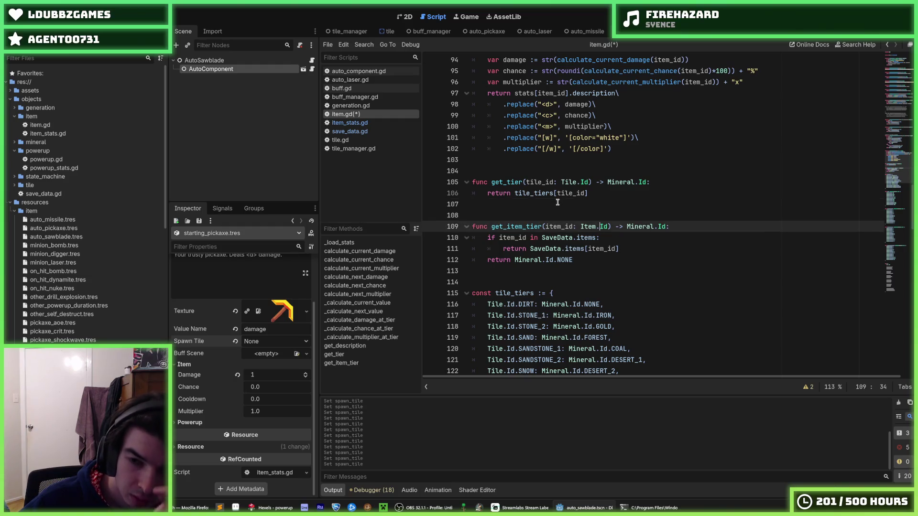
{"action": "key", "text": "Up"}
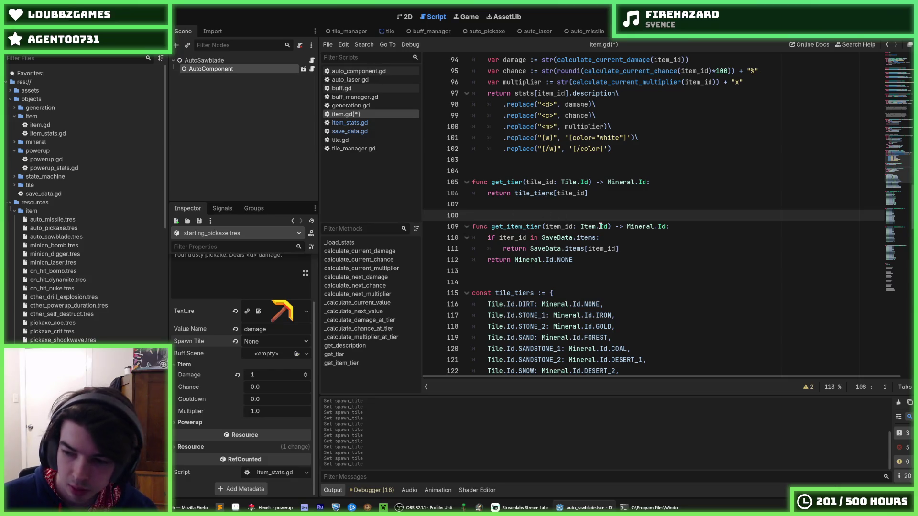
{"action": "left_click", "coordinate": [630, 238]}
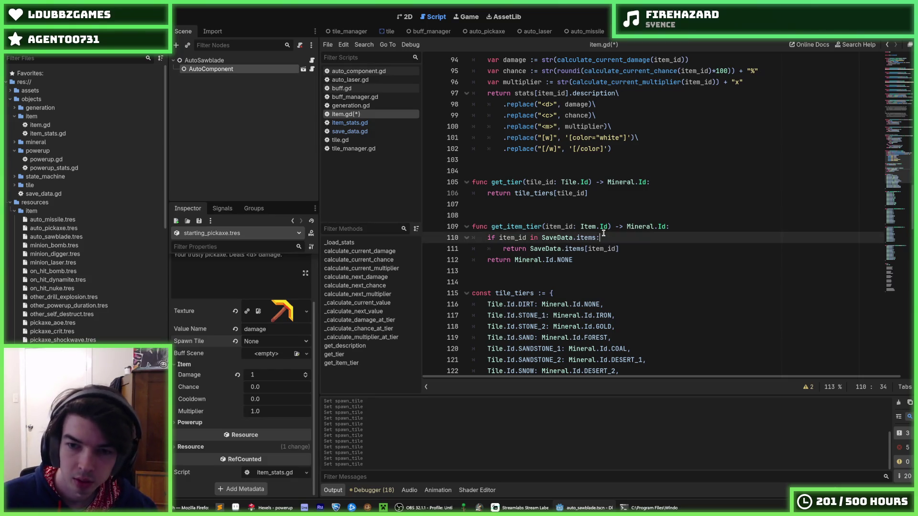
{"action": "left_click", "coordinate": [687, 225]}
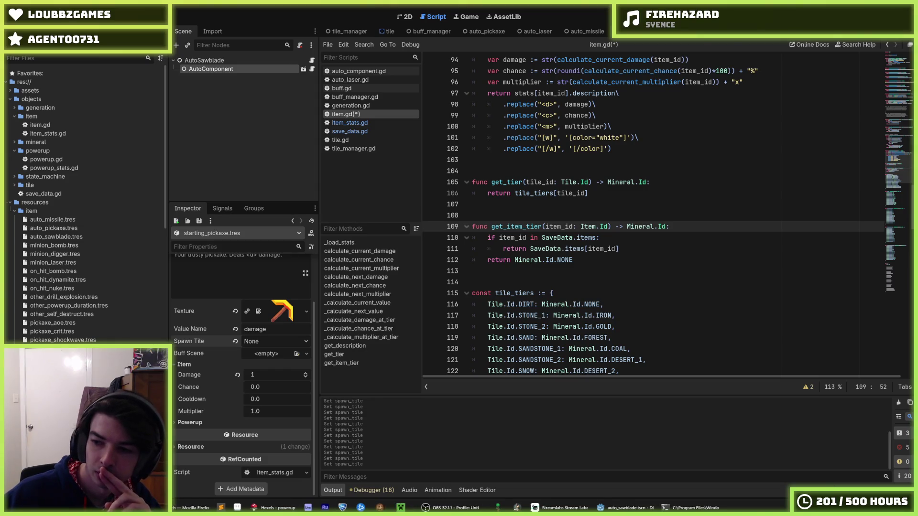
{"action": "left_click", "coordinate": [642, 235]}
{"action": "left_click", "coordinate": [651, 248]}
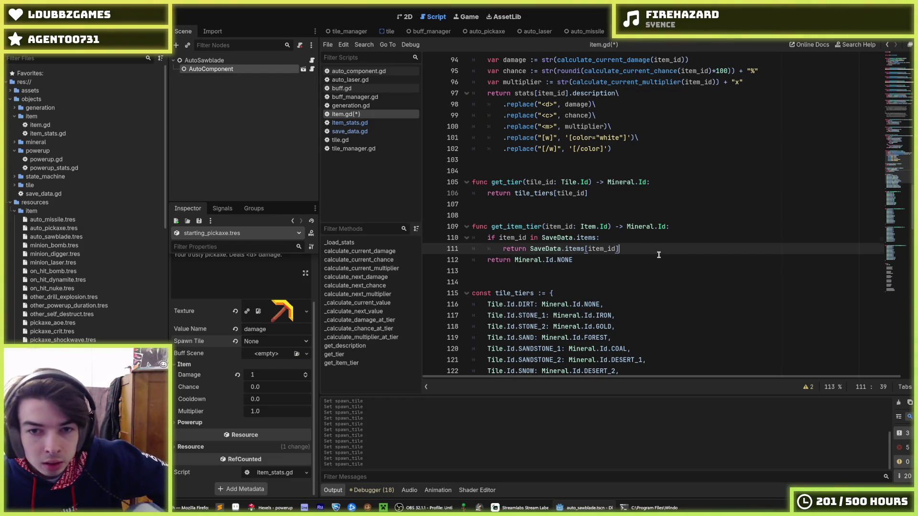
{"action": "scroll", "coordinate": [659, 255], "scroll_direction": "down", "scroll_amount": 6}
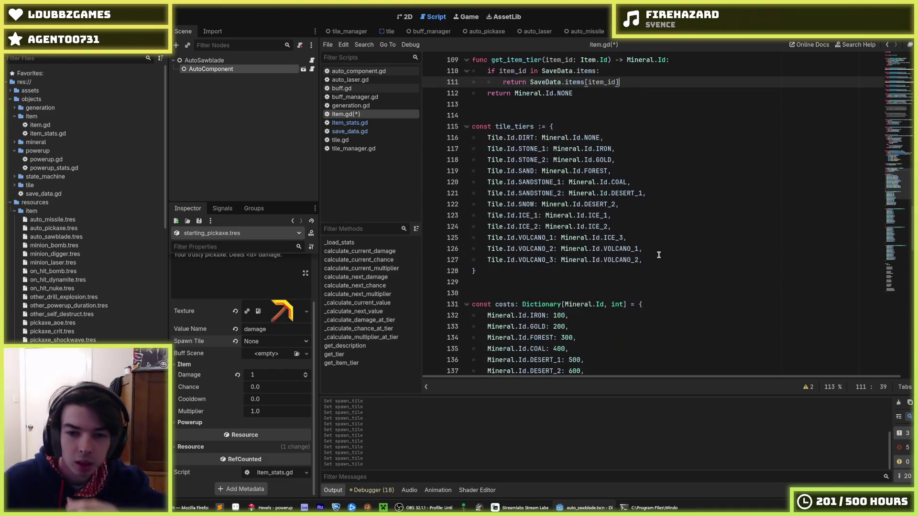
- Inspect the DIRT entry's Mineral.Id.NONE value in the tile_tiers table
{"action": "left_click", "coordinate": [647, 192]}
{"action": "scroll", "coordinate": [648, 192], "scroll_direction": "up", "scroll_amount": 2}
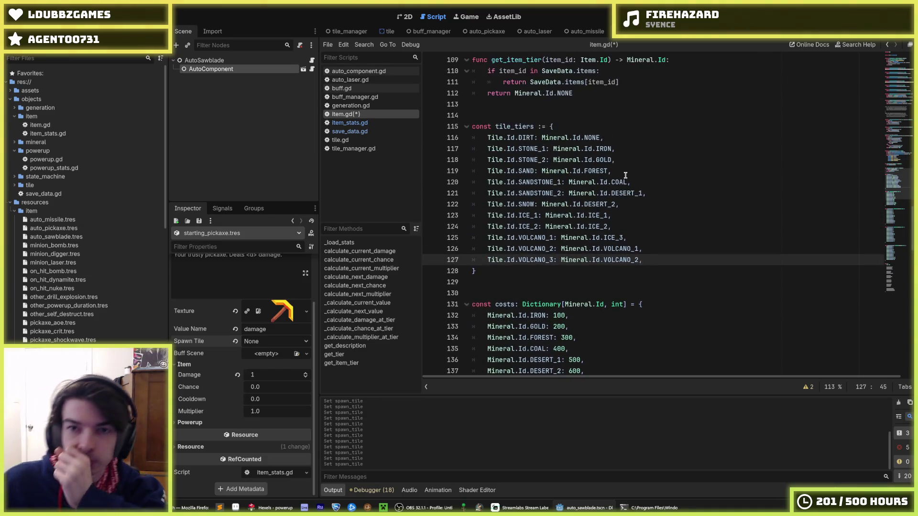
{"action": "double_click", "coordinate": [592, 137]}
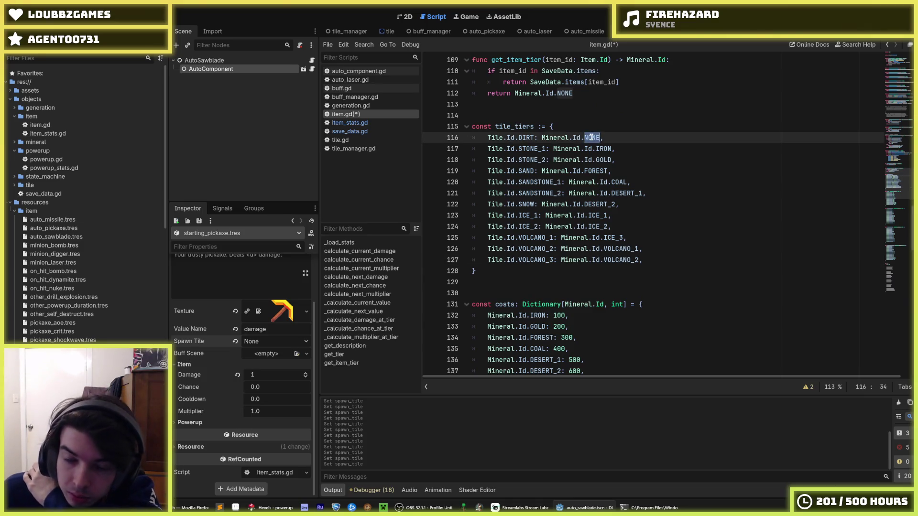
{"action": "double_click", "coordinate": [576, 137]}
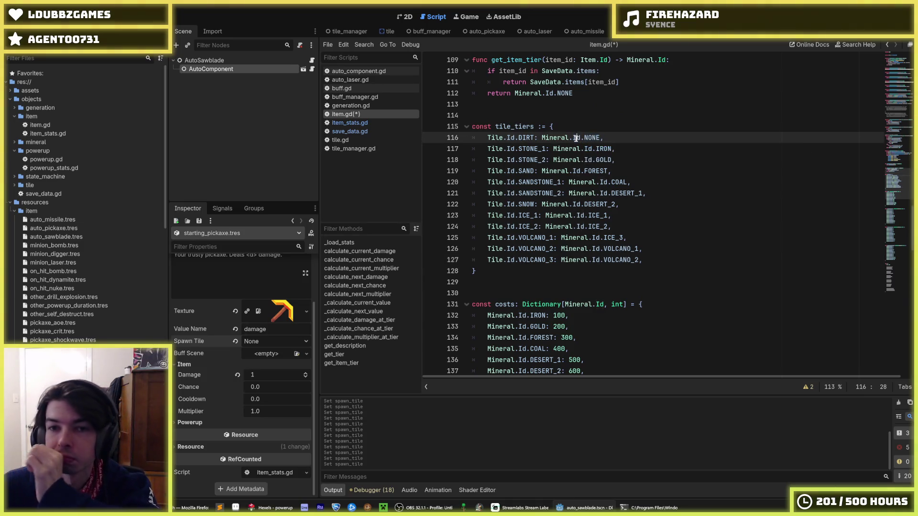
{"action": "left_click", "coordinate": [592, 138]}
{"action": "double_click", "coordinate": [593, 138]}
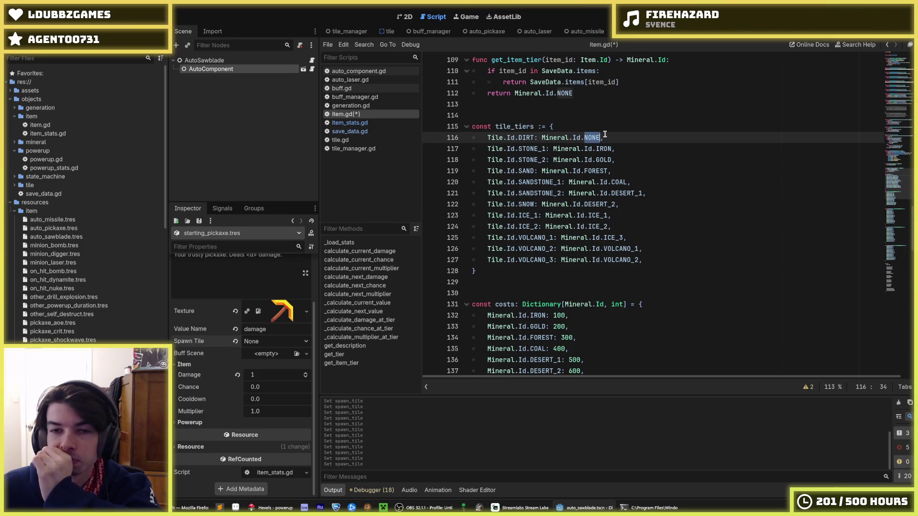
{"action": "left_click", "coordinate": [606, 139]}
{"action": "double_click", "coordinate": [596, 138]}
{"action": "left_click", "coordinate": [608, 138]}
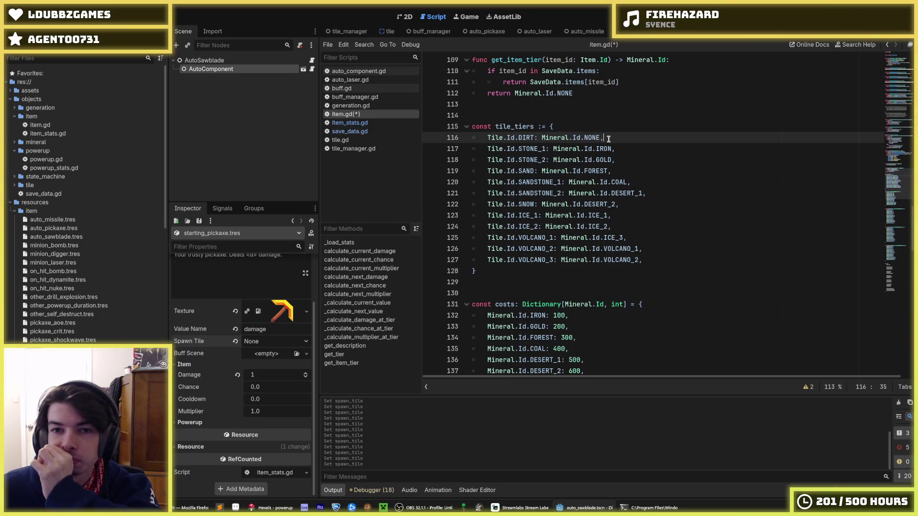
{"action": "double_click", "coordinate": [596, 138]}
{"action": "left_click", "coordinate": [608, 138]}
{"action": "double_click", "coordinate": [591, 136]}
{"action": "triple_click", "coordinate": [592, 135]}
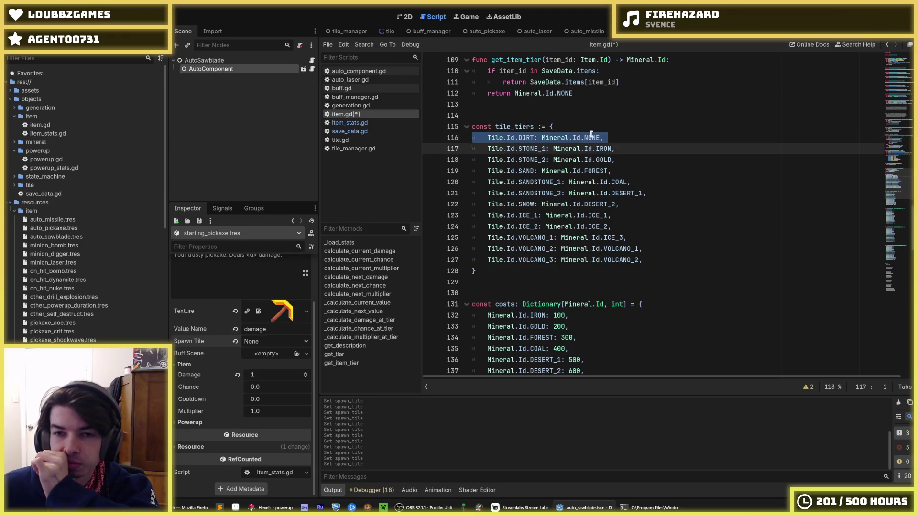
{"action": "double_click", "coordinate": [595, 135]}
{"action": "left_click", "coordinate": [595, 136]}
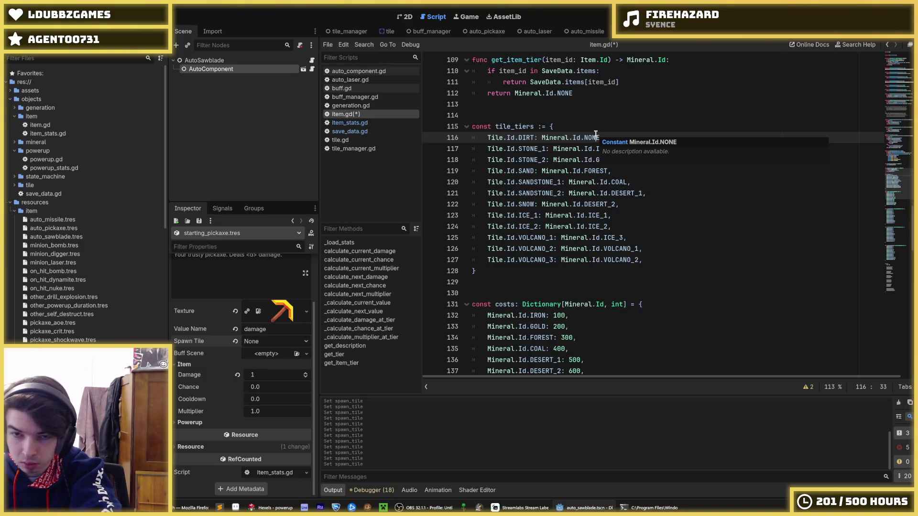
- Rename the tile_tiers constant to starting_tiers
{"action": "key", "text": "Up"}
{"action": "key", "text": "Left"}
{"action": "key", "text": "Left"}
{"action": "key", "text": "Left"}
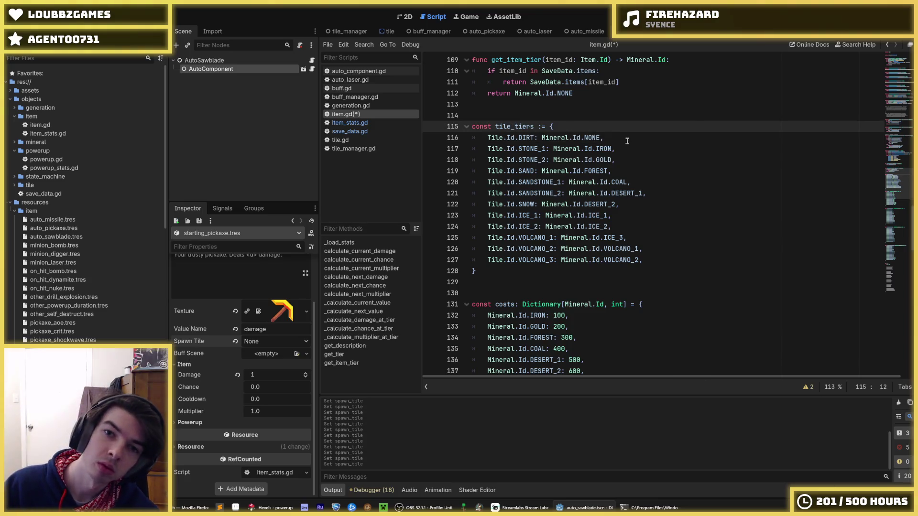
{"action": "type", "text": "starting_"}
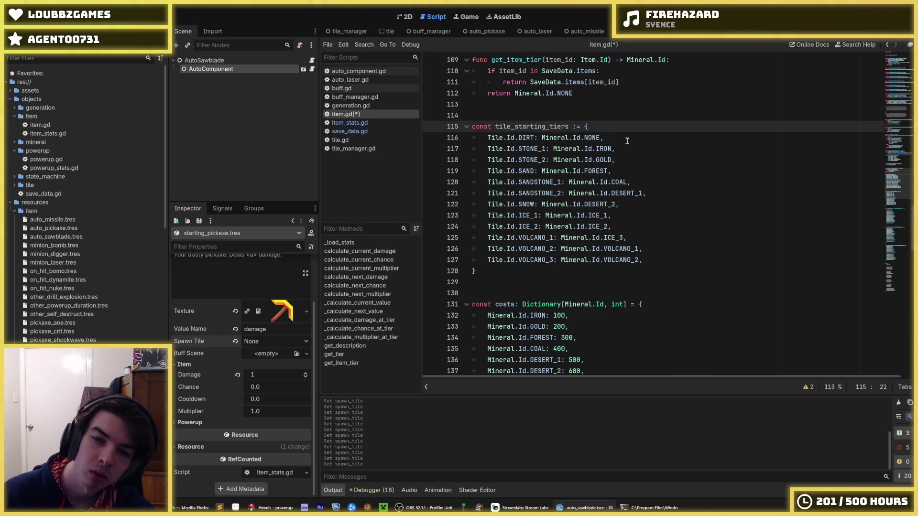
{"action": "key", "text": "Left"}
{"action": "key", "text": "Left"}
{"action": "key", "text": "Left"}
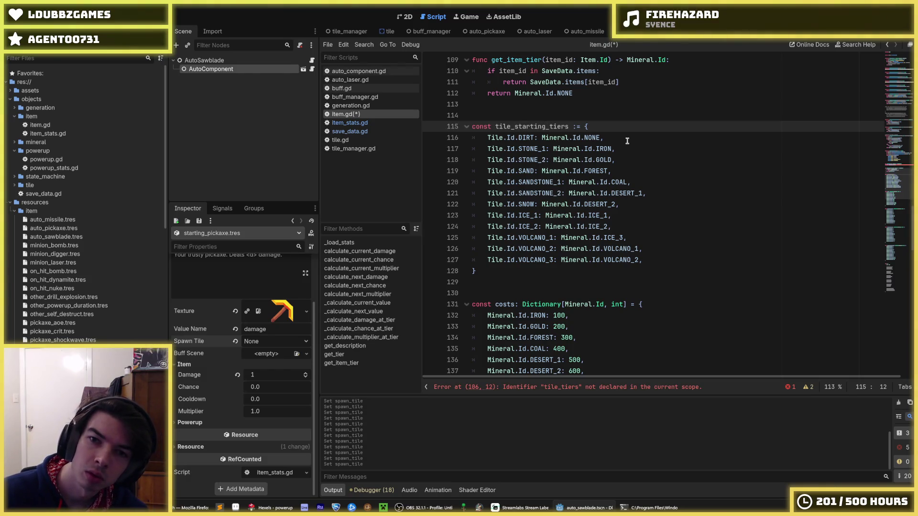
{"action": "key", "text": "BackSpace"}
{"action": "key", "text": "BackSpace"}
{"action": "key", "text": "BackSpace"}
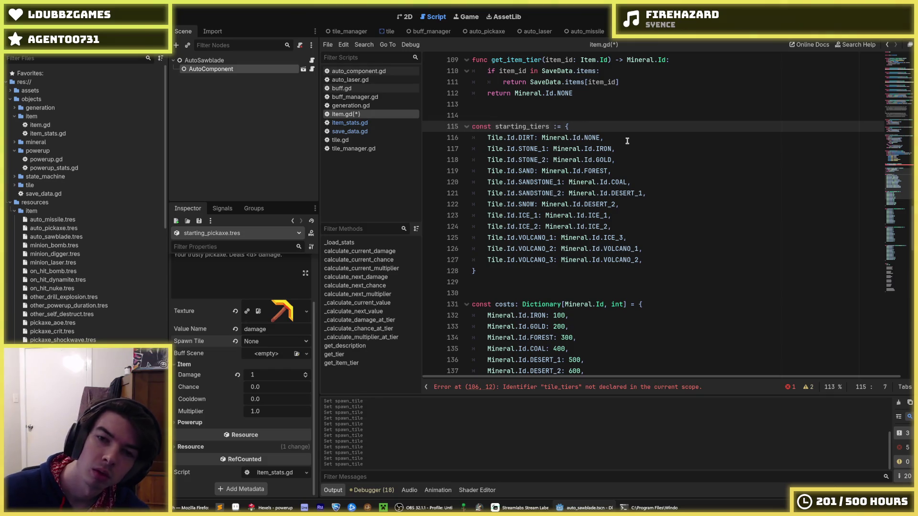
{"action": "double_click", "coordinate": [522, 126]}
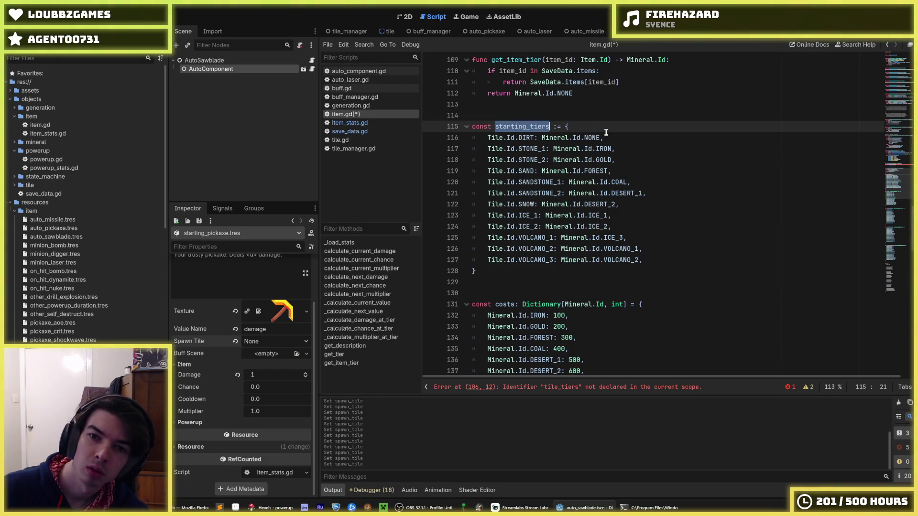
- Rename get_tier to get_starting_tier and make it return starting_tiers
{"action": "scroll", "coordinate": [605, 128], "scroll_direction": "up", "scroll_amount": 4}
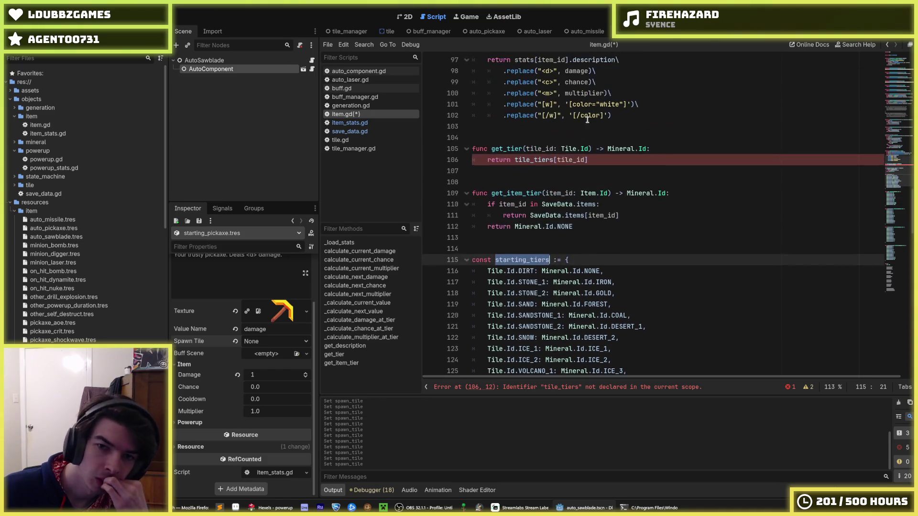
{"action": "left_click", "coordinate": [507, 148]}
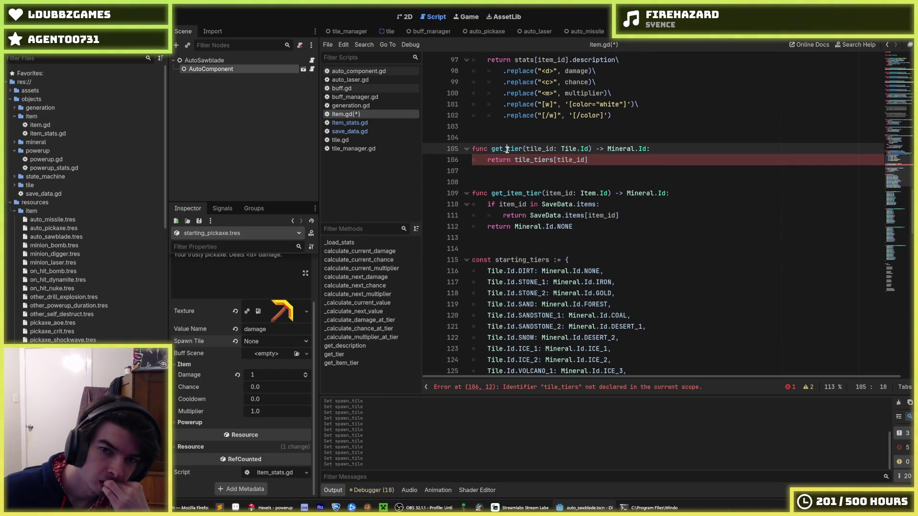
{"action": "type", "text": "starting_"}
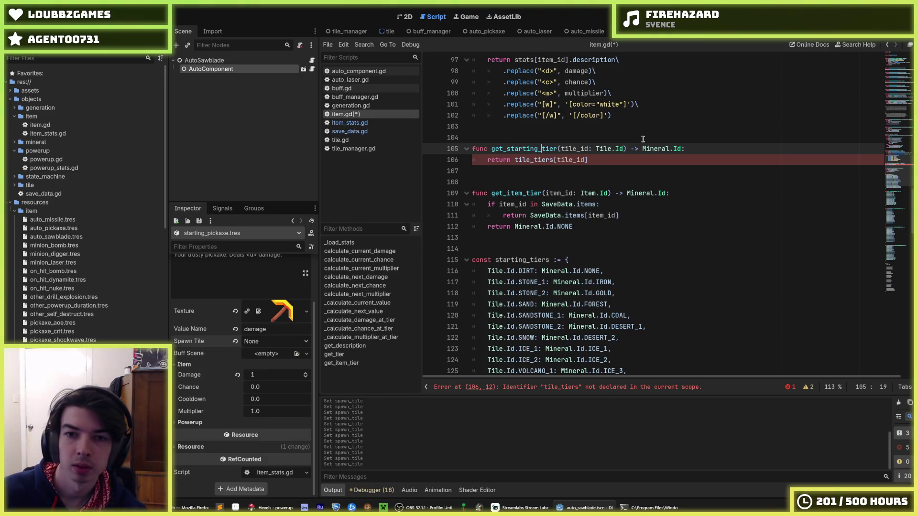
{"action": "key", "text": "Down"}
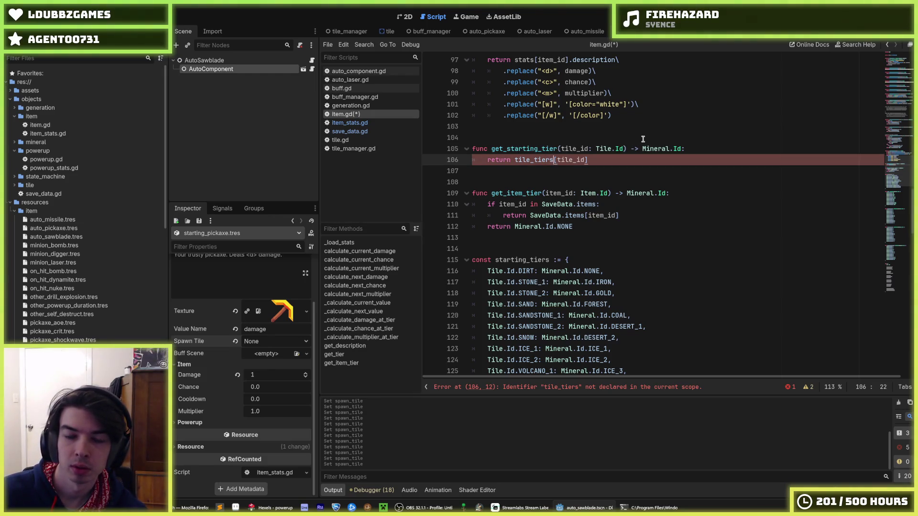
{"action": "key", "text": "shift+Left"}
{"action": "key", "text": "shift+Left"}
{"action": "key", "text": "shift+Left"}
{"action": "type", "text": "starting_tiers"}
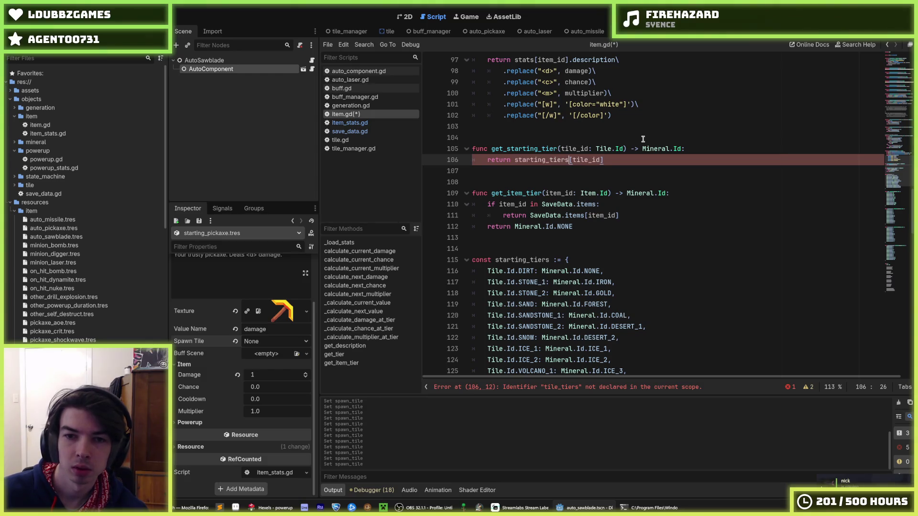
- Delete the get_starting_tier function and save item.gd
{"action": "scroll", "coordinate": [512, 167], "scroll_direction": "down", "scroll_amount": 4}
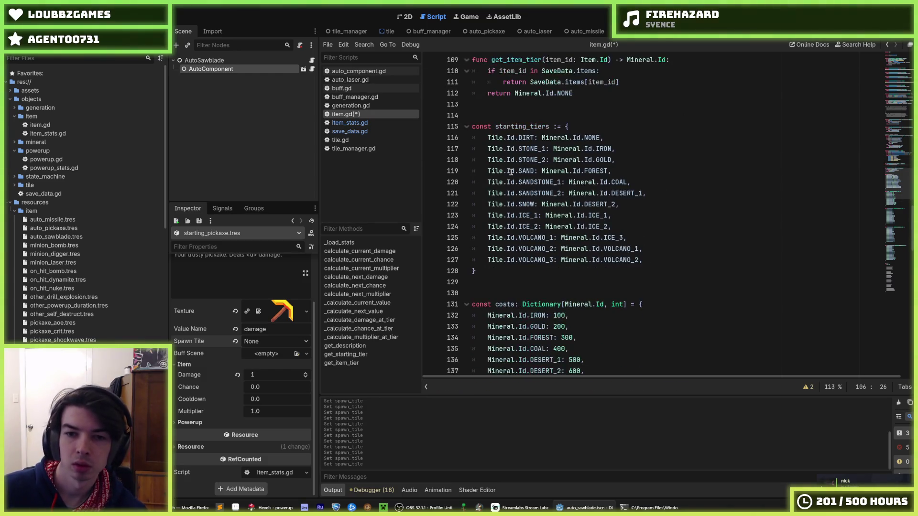
{"action": "scroll", "coordinate": [511, 172], "scroll_direction": "up", "scroll_amount": 4}
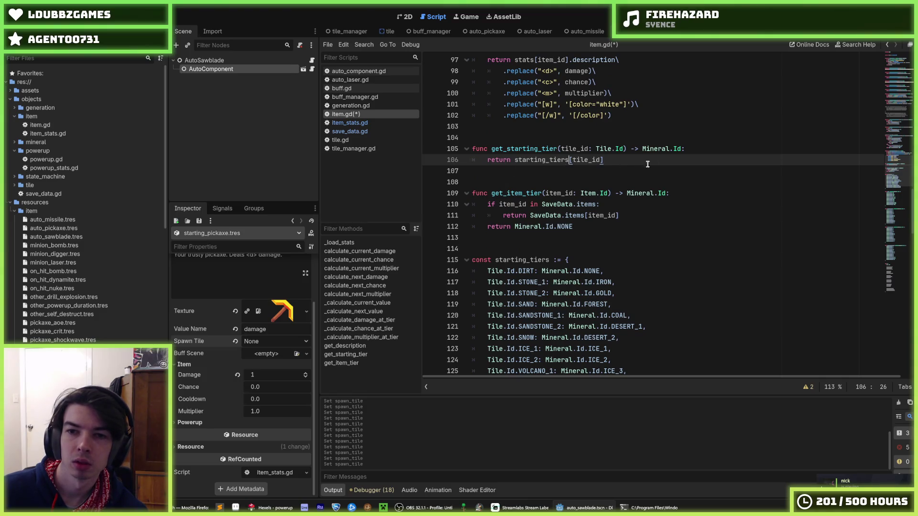
{"action": "mouse_move", "coordinate": [647, 164]}
{"action": "left_mouse_down"}
{"action": "mouse_move", "coordinate": [478, 147]}
{"action": "mouse_move", "coordinate": [457, 128]}
{"action": "left_mouse_up"}
{"action": "key", "text": "BackSpace"}
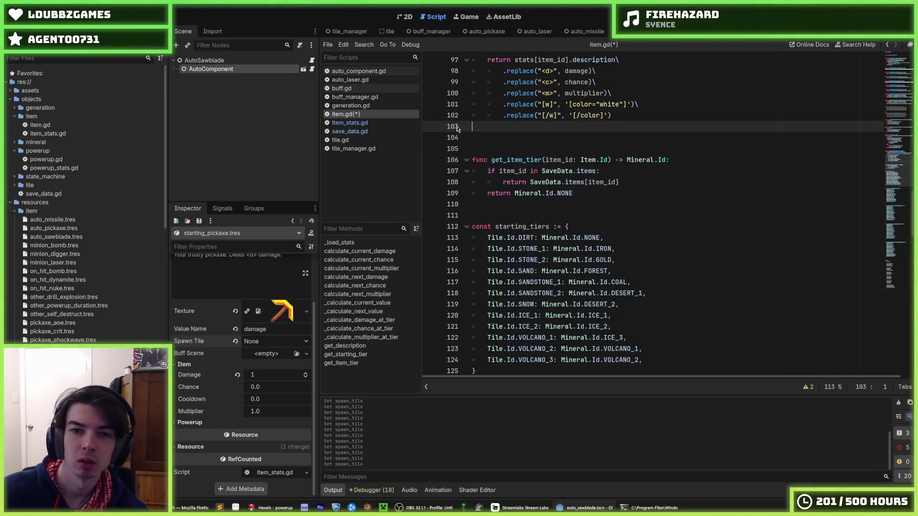
{"action": "key", "text": "BackSpace"}
{"action": "key", "text": "ctrl+s"}
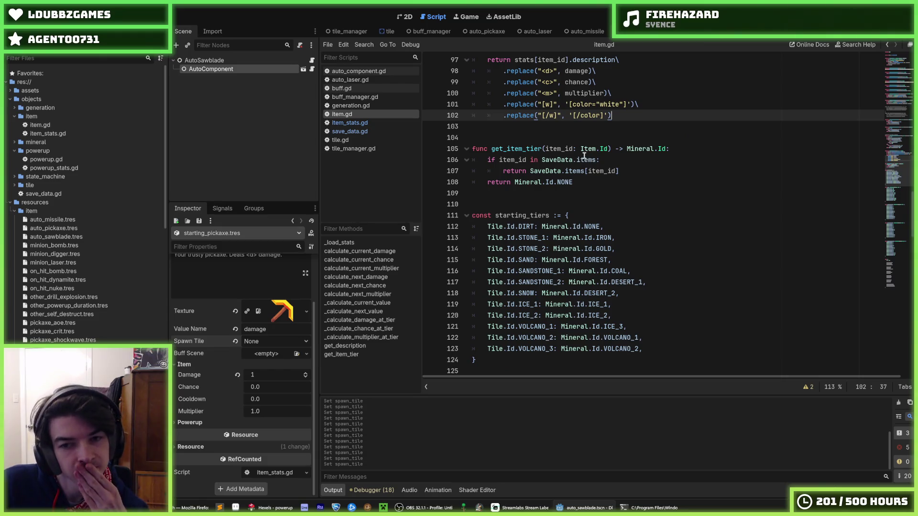
- Copy the get_item_tier function name to the clipboard
{"action": "left_click", "coordinate": [552, 171]}
{"action": "double_click", "coordinate": [532, 148]}
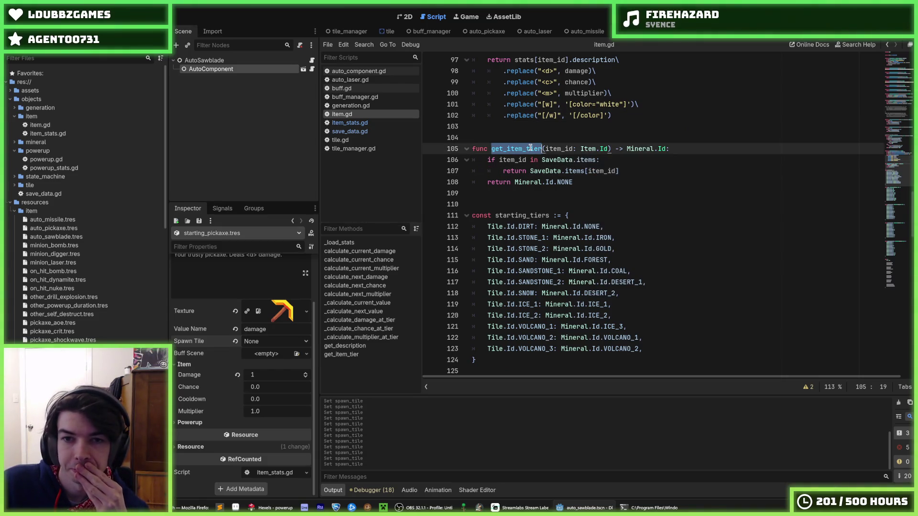
{"action": "scroll", "coordinate": [516, 163], "scroll_direction": "up", "scroll_amount": 1}
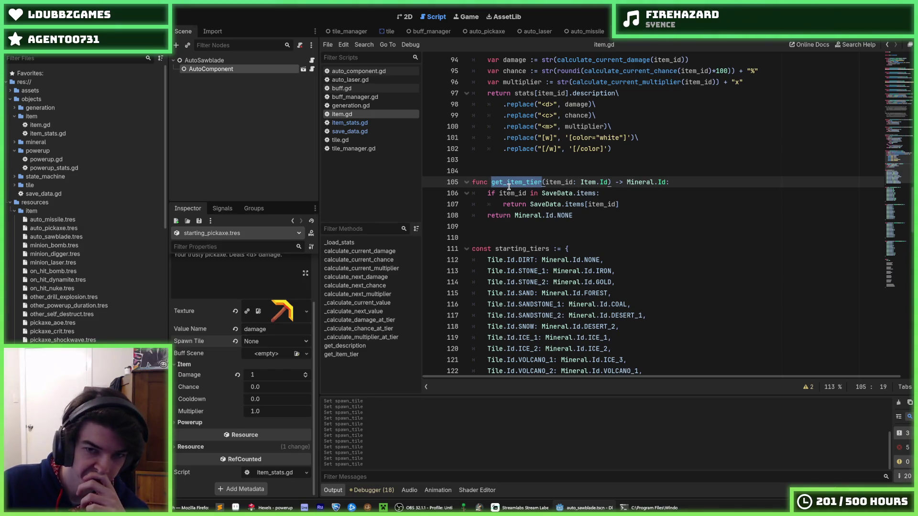
{"action": "right_click", "coordinate": [509, 190]}
{"action": "left_click", "coordinate": [525, 236]}
{"action": "left_click", "coordinate": [625, 205]}
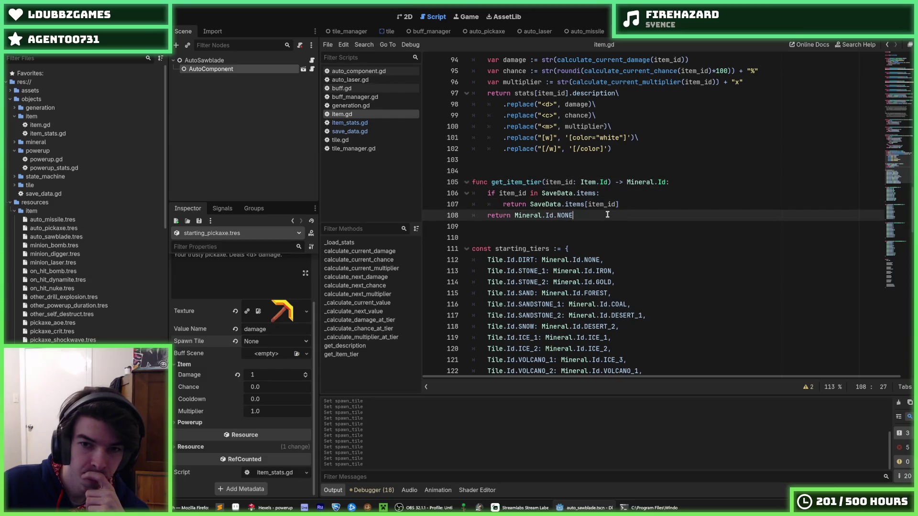
{"action": "left_click", "coordinate": [625, 196]}
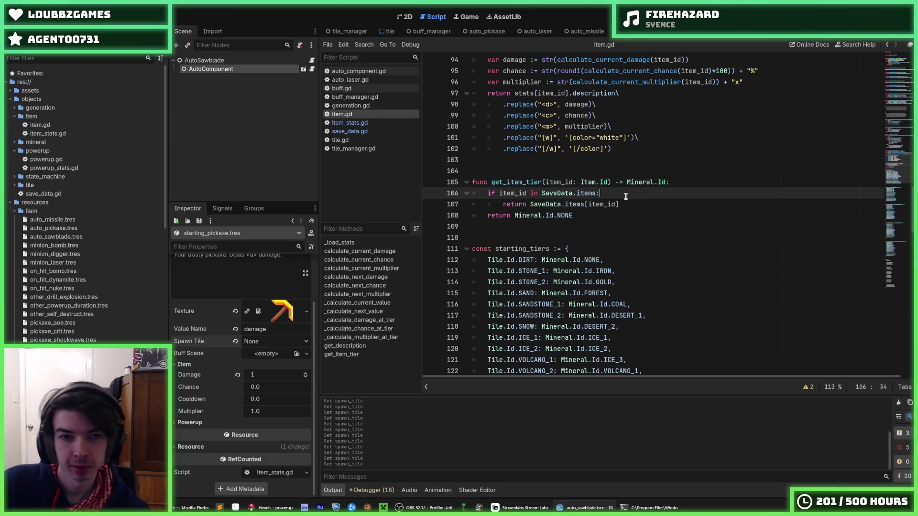
{"action": "left_click", "coordinate": [354, 132]}
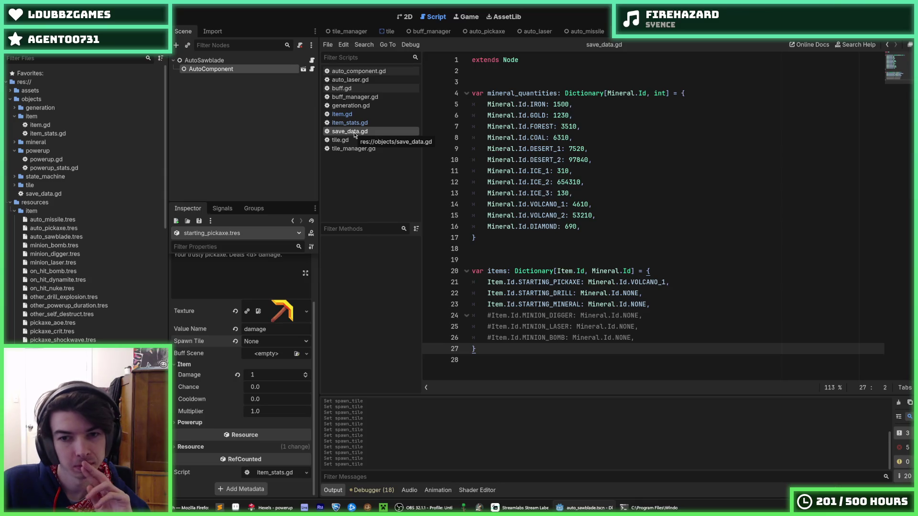
{"action": "left_click", "coordinate": [356, 123]}
{"action": "left_click", "coordinate": [358, 114]}
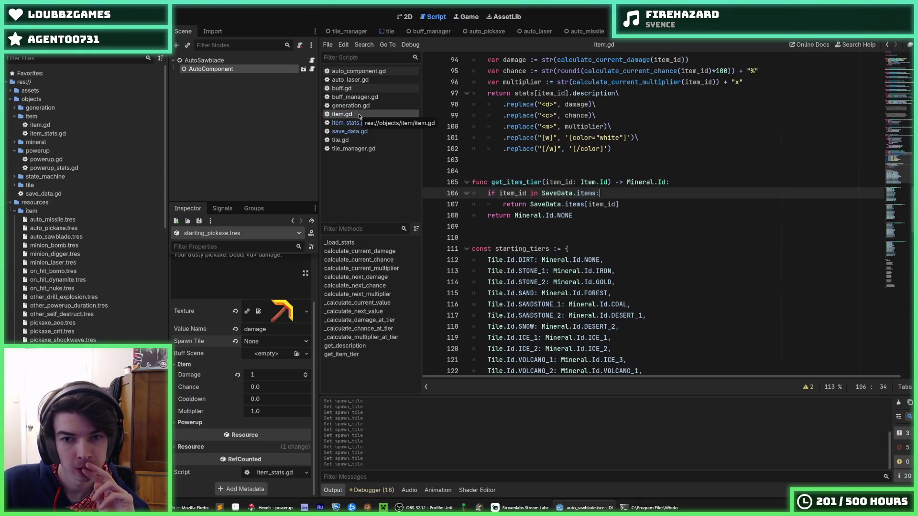
{"action": "left_click", "coordinate": [352, 131]}
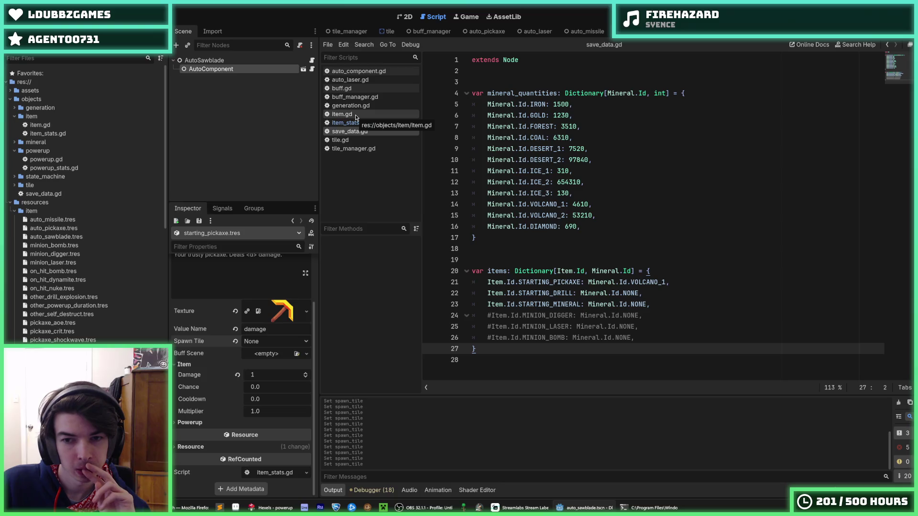
{"action": "left_click", "coordinate": [356, 115]}
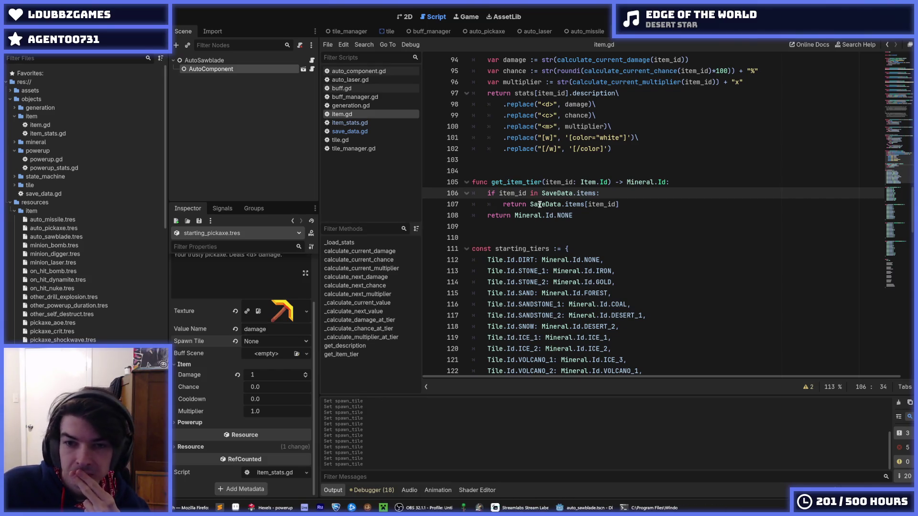
- Add a static keyword before func on the get_item_tier declaration at line 105
{"action": "left_click", "coordinate": [577, 215]}
{"action": "scroll", "coordinate": [598, 219], "scroll_direction": "up", "scroll_amount": 4}
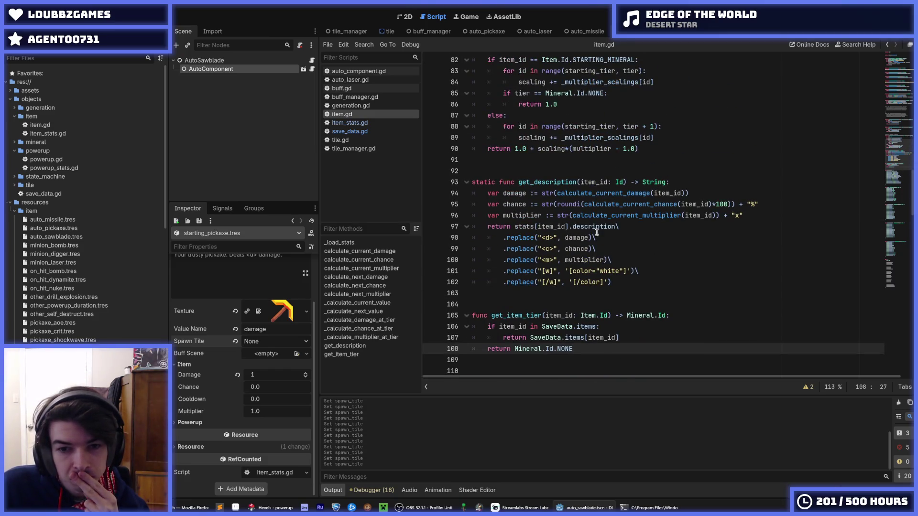
{"action": "scroll", "coordinate": [597, 229], "scroll_direction": "up", "scroll_amount": 11}
{"action": "scroll", "coordinate": [581, 259], "scroll_direction": "up", "scroll_amount": 16}
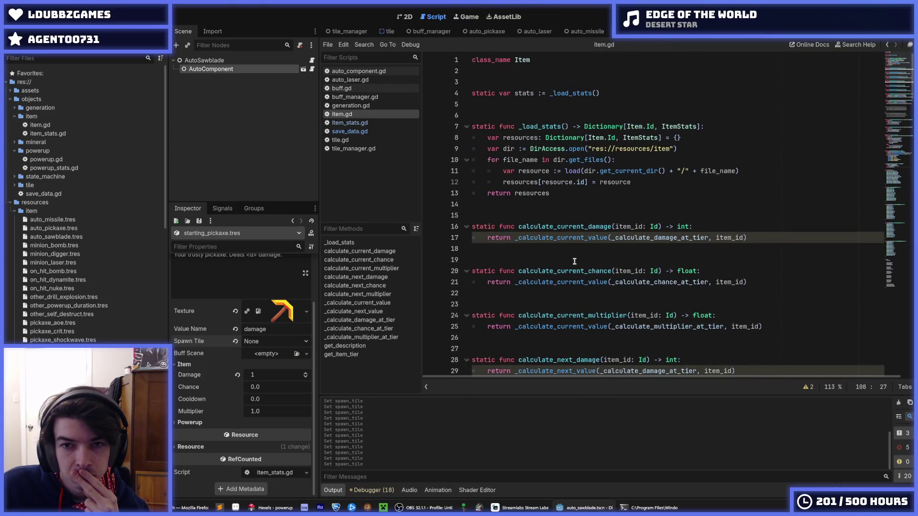
{"action": "scroll", "coordinate": [574, 261], "scroll_direction": "down", "scroll_amount": 15}
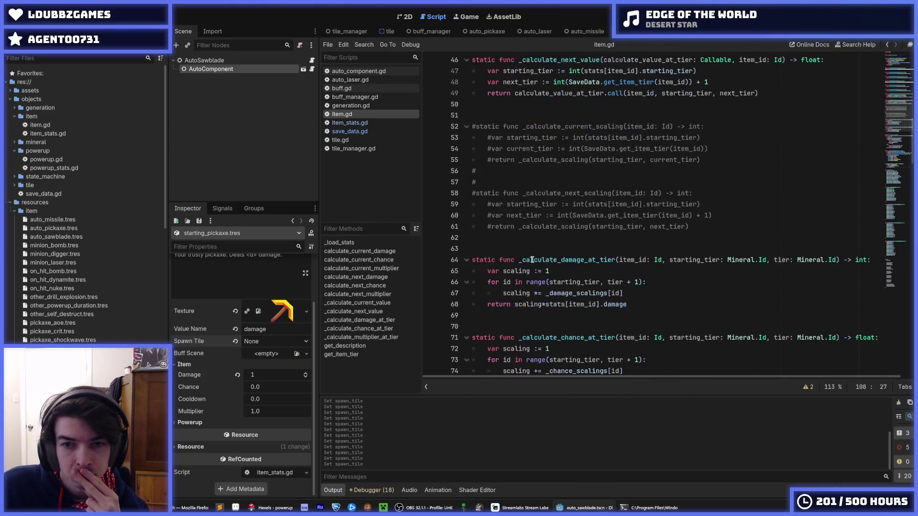
{"action": "scroll", "coordinate": [532, 259], "scroll_direction": "down", "scroll_amount": 16}
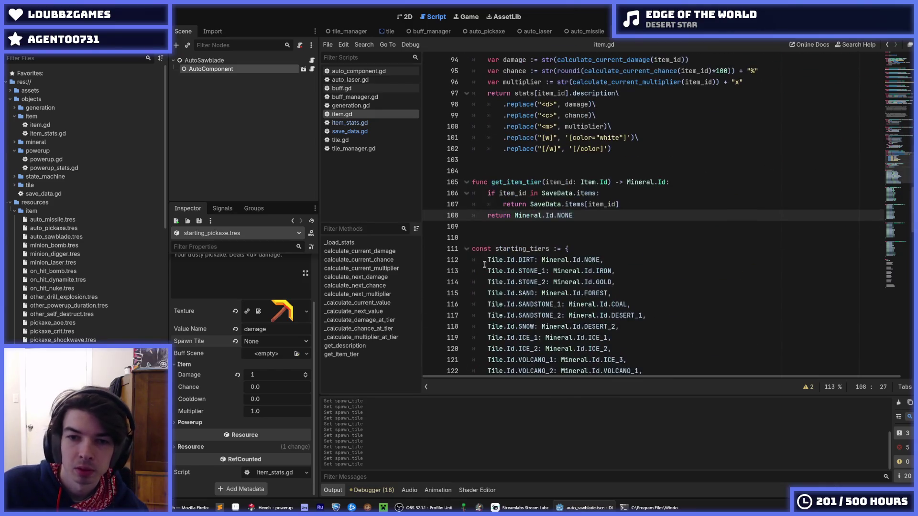
{"action": "left_click", "coordinate": [472, 182]}
{"action": "type", "text": "static"}
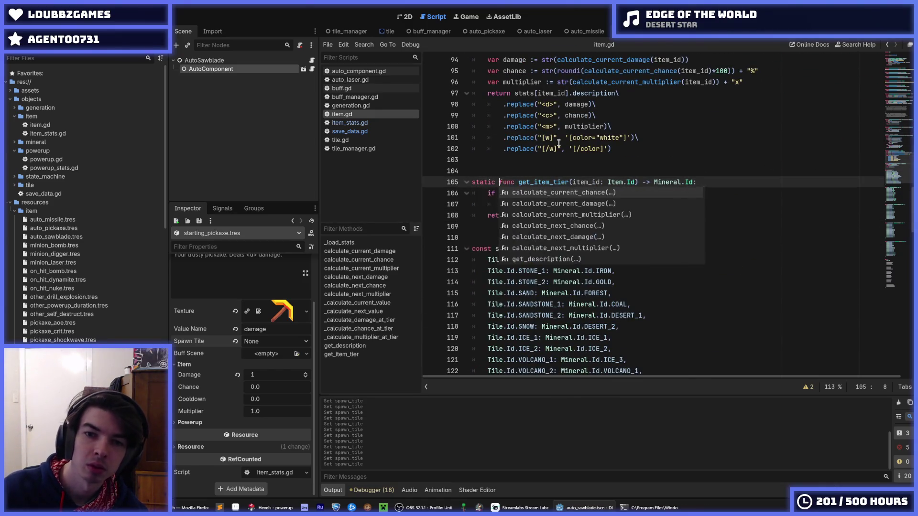
{"action": "key", "text": "Escape"}
- Copy the function name get_item_tier through the right-click menu
{"action": "left_click", "coordinate": [564, 161]}
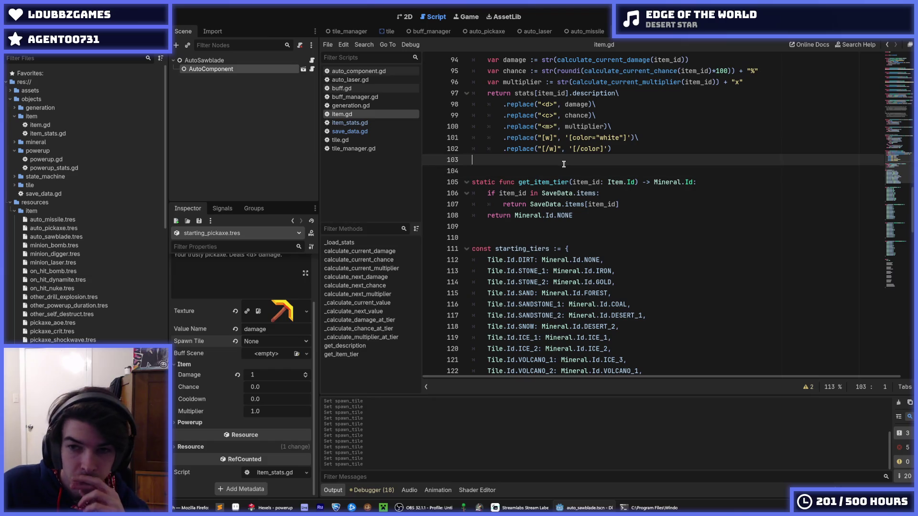
{"action": "double_click", "coordinate": [537, 183]}
{"action": "right_click", "coordinate": [536, 186]}
{"action": "left_click", "coordinate": [563, 234]}
- Delete the static keyword again and select the whole get_item_tier function, lines 105–108
{"action": "left_click", "coordinate": [600, 215]}
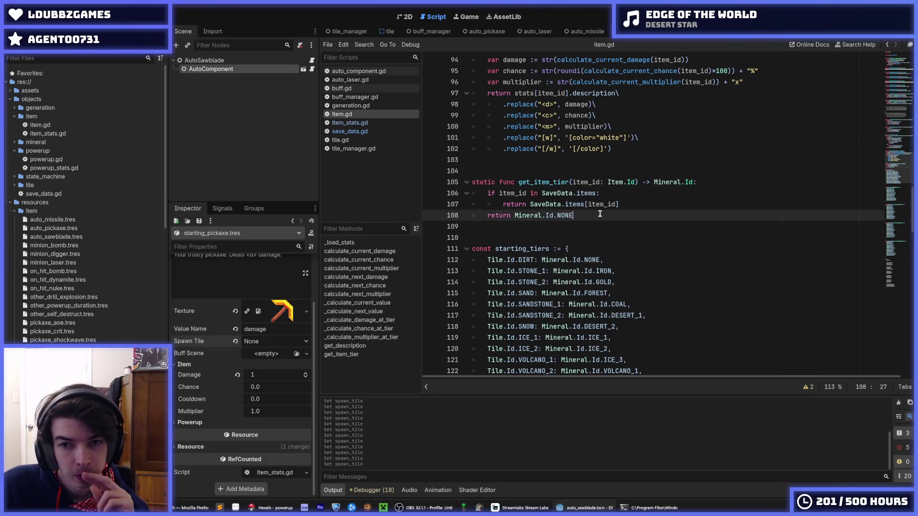
{"action": "left_click", "coordinate": [626, 202]}
{"action": "left_click", "coordinate": [627, 210]}
{"action": "left_click", "coordinate": [634, 204]}
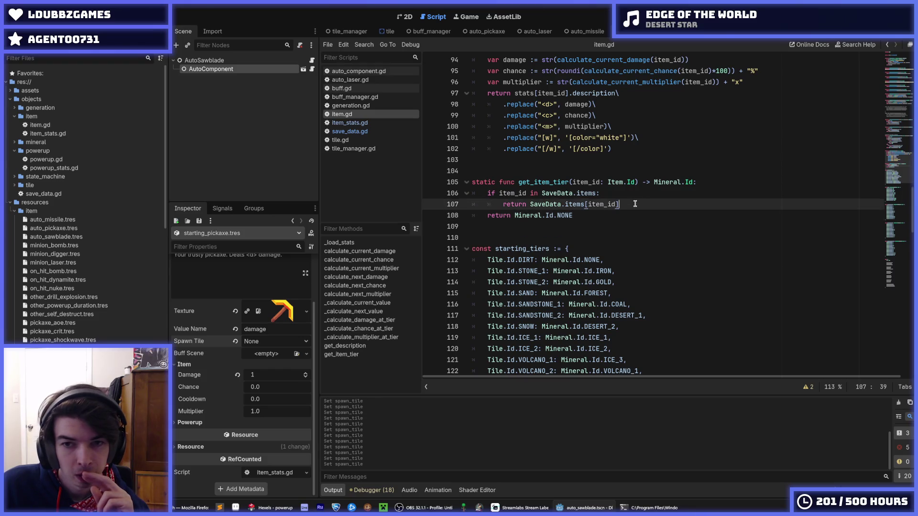
{"action": "left_click", "coordinate": [629, 212]}
{"action": "left_click", "coordinate": [634, 203]}
{"action": "left_click", "coordinate": [633, 214]}
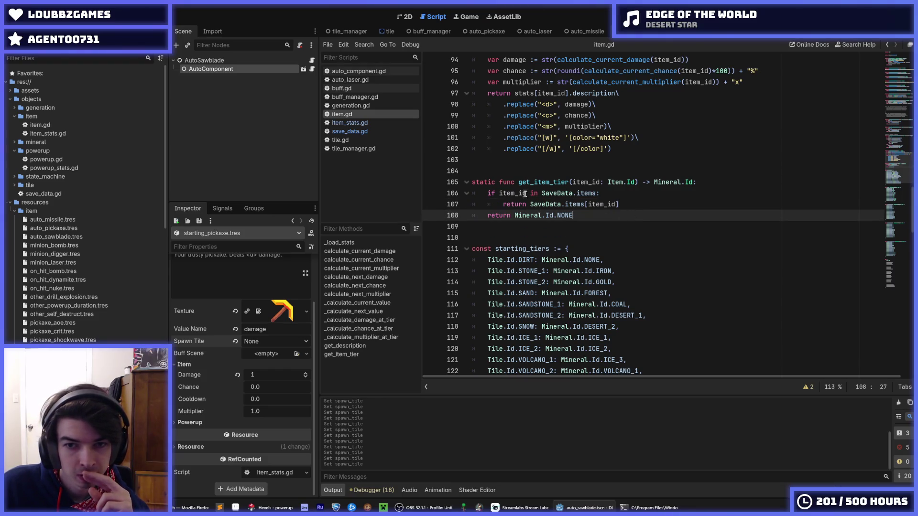
{"action": "left_click_drag", "start_coordinate": [499, 183], "coordinate": [450, 184]}
{"action": "key", "text": "BackSpace"}
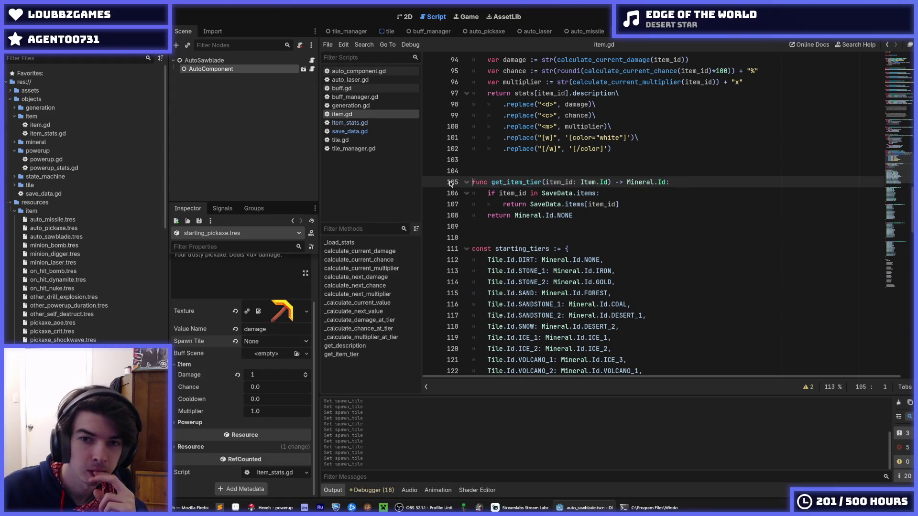
{"action": "left_click_drag", "start_coordinate": [617, 213], "coordinate": [444, 180]}
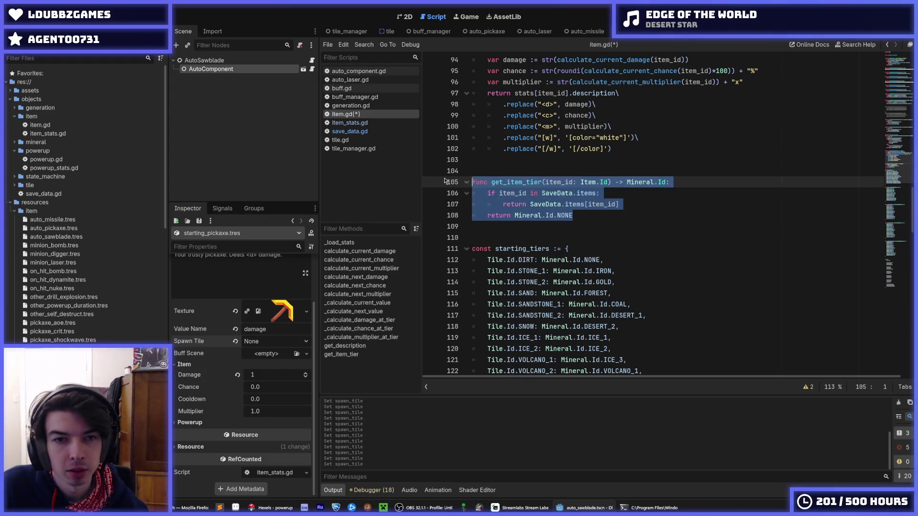
- Cut get_item_tier out of item.gd, save, and paste it below the items dictionary in save_data.gd
{"action": "key", "text": "BackSpace"}
{"action": "key", "text": "BackSpace"}
{"action": "key", "text": "BackSpace"}
{"action": "key", "text": "BackSpace"}
{"action": "key", "text": "ctrl+s"}
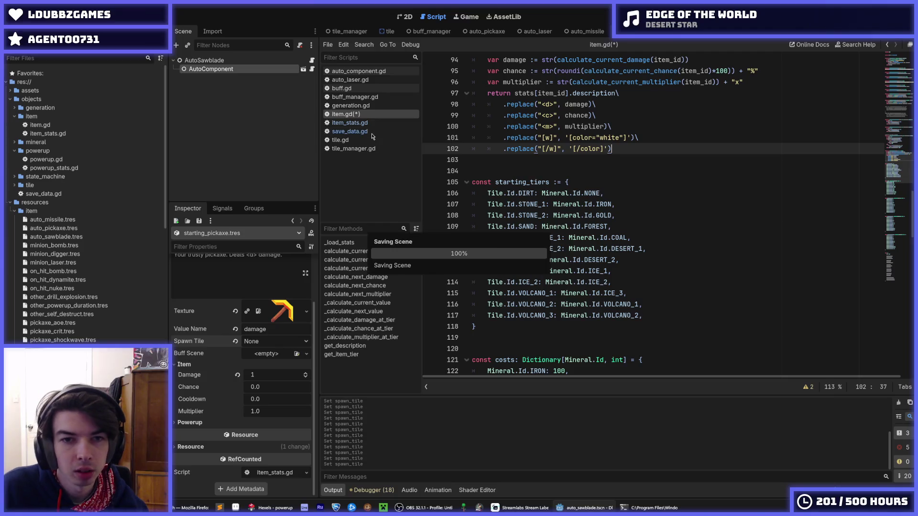
{"action": "left_click", "coordinate": [371, 133]}
{"action": "key", "text": "Return"}
{"action": "key", "text": "Return"}
{"action": "key", "text": "Return"}
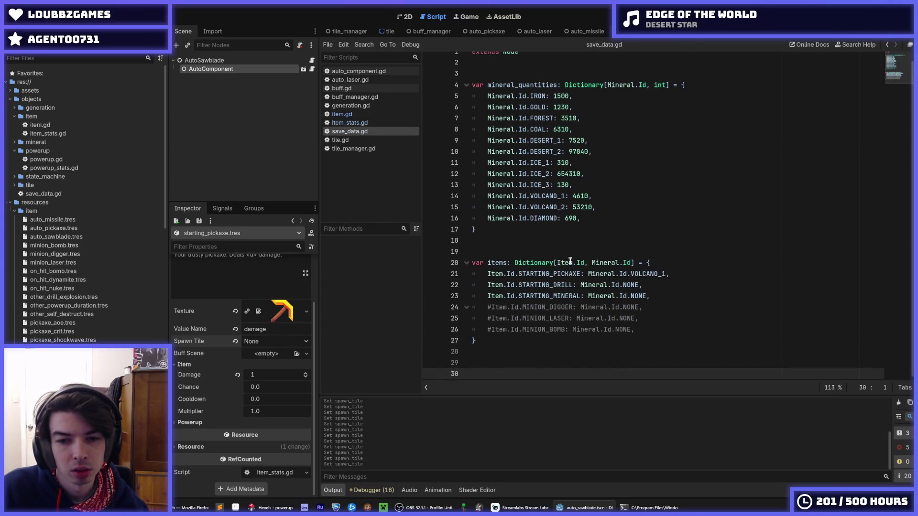
{"action": "key", "text": "ctrl+v"}
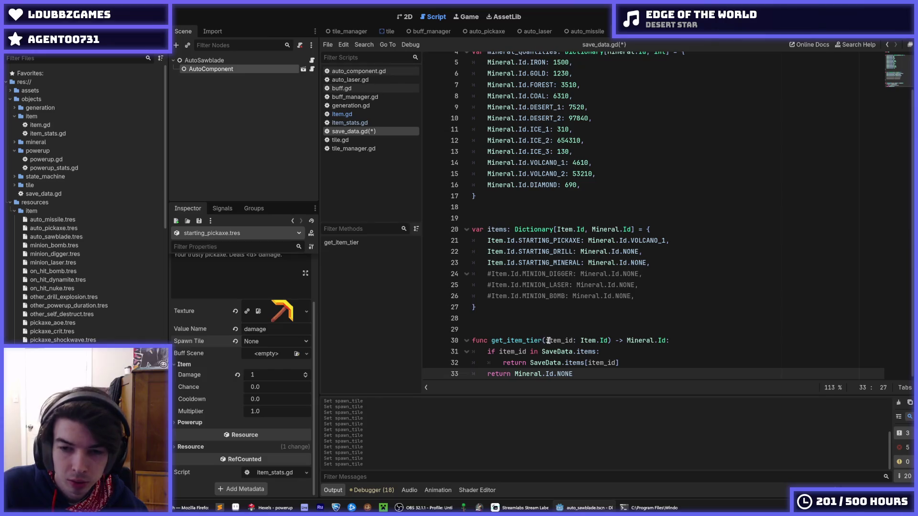
- Strip the SaveData. prefixes from lines 31 and 32 and save save_data.gd
{"action": "left_click_drag", "start_coordinate": [576, 353], "coordinate": [542, 353]}
{"action": "key", "text": "ctrl+d"}
{"action": "key", "text": "BackSpace"}
{"action": "left_click", "coordinate": [526, 307]}
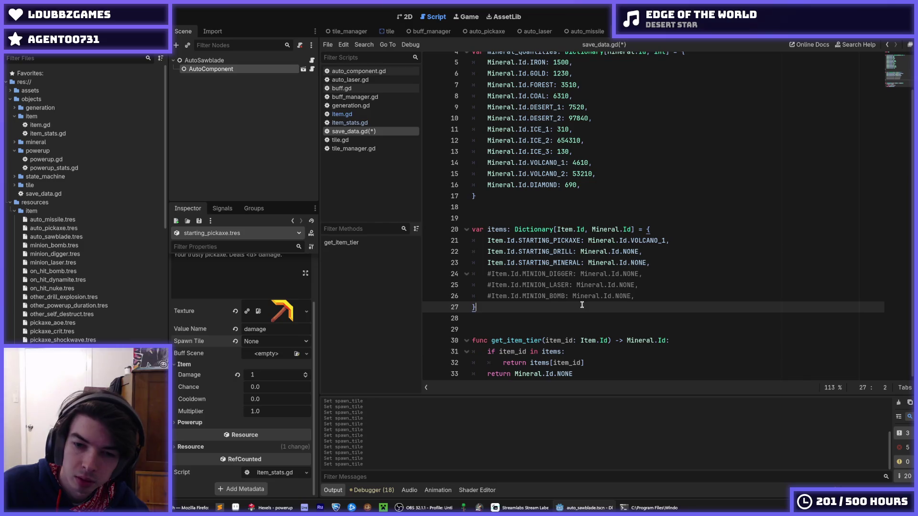
{"action": "key", "text": "ctrl+s"}
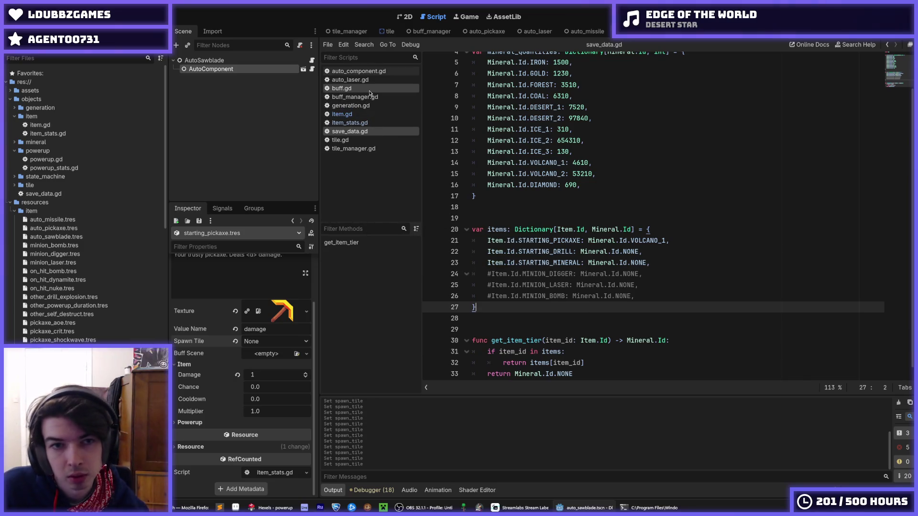
- Save buff.gd and tile.gd, then run the game with F5, hitting the _item_tile parser error
{"action": "left_click", "coordinate": [364, 88]}
{"action": "key", "text": "ctrl+s"}
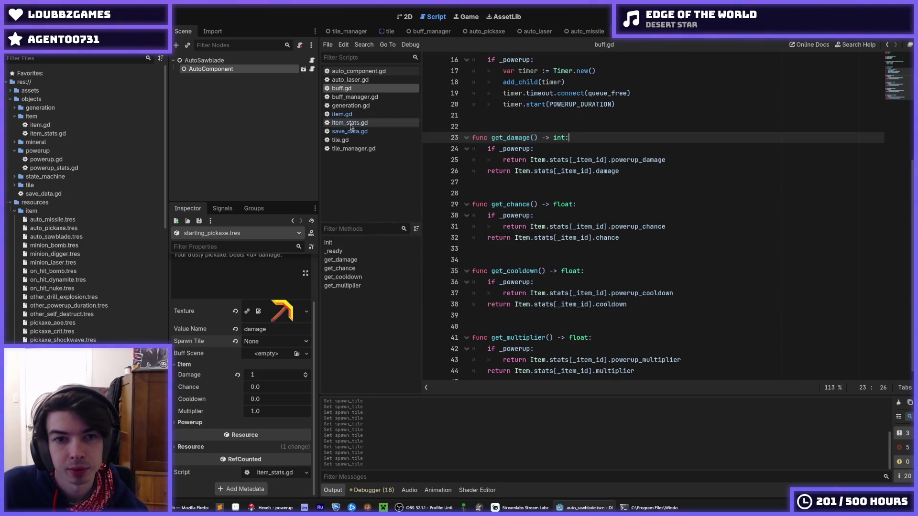
{"action": "left_click", "coordinate": [348, 140]}
{"action": "left_click", "coordinate": [600, 143]}
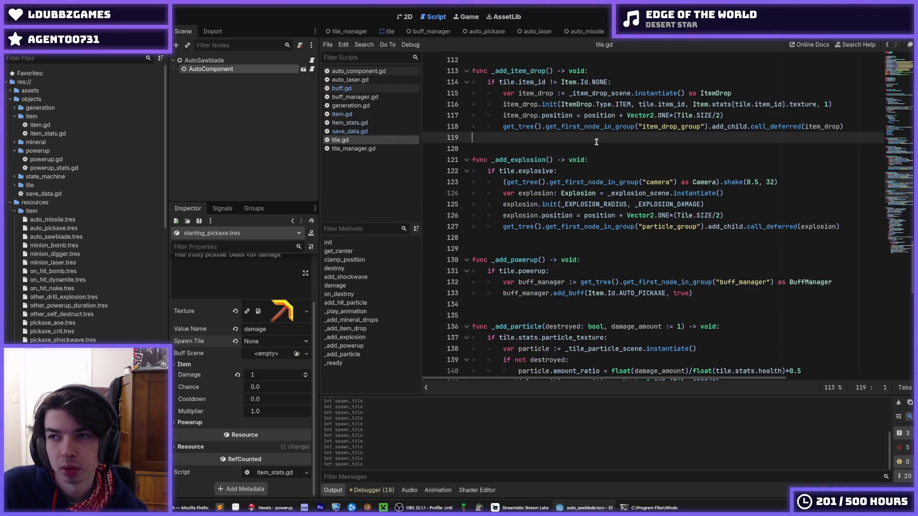
{"action": "scroll", "coordinate": [667, 187], "scroll_direction": "up", "scroll_amount": 3}
{"action": "key", "text": "ctrl+s"}
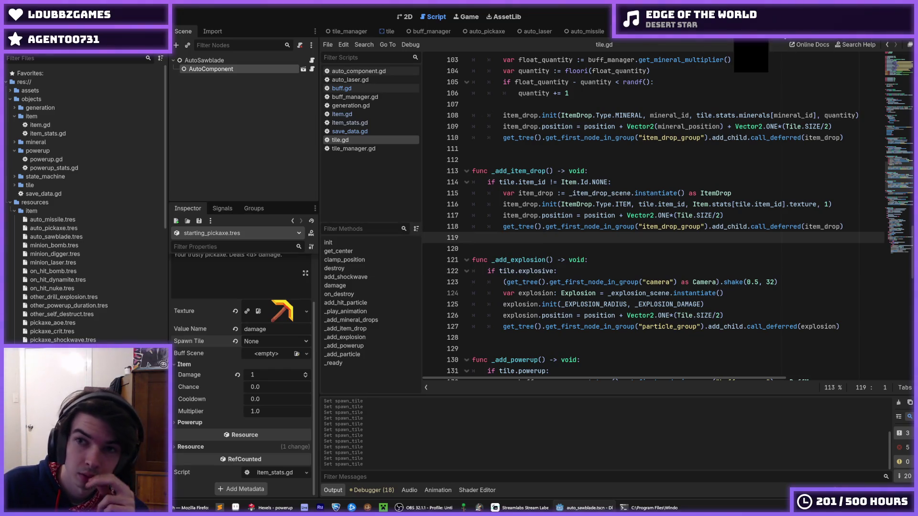
{"action": "key", "text": "F5"}
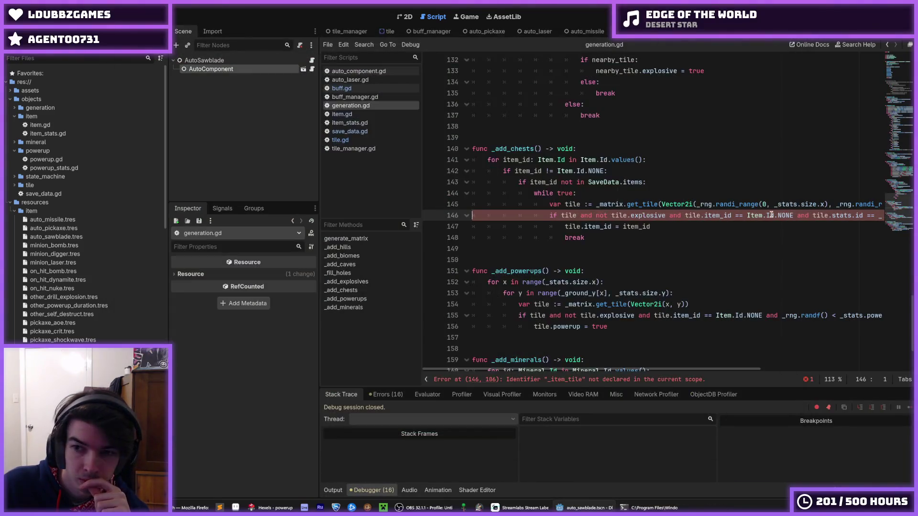
- Delete the undeclared _item_tile[ and the old starting_tier ending on generation.gd line 146
{"action": "left_click_drag", "start_coordinate": [770, 215], "coordinate": [889, 216]}
{"action": "left_click", "coordinate": [829, 218]}
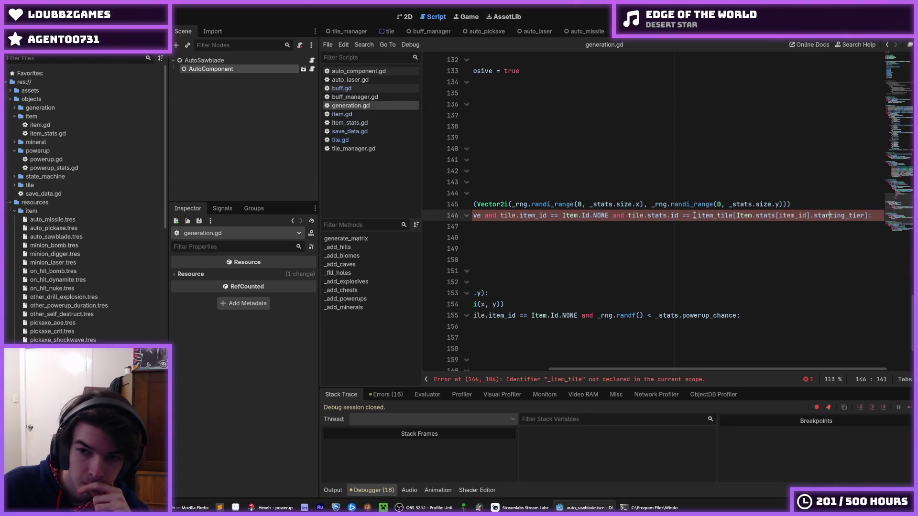
{"action": "left_click_drag", "start_coordinate": [694, 216], "coordinate": [736, 216]}
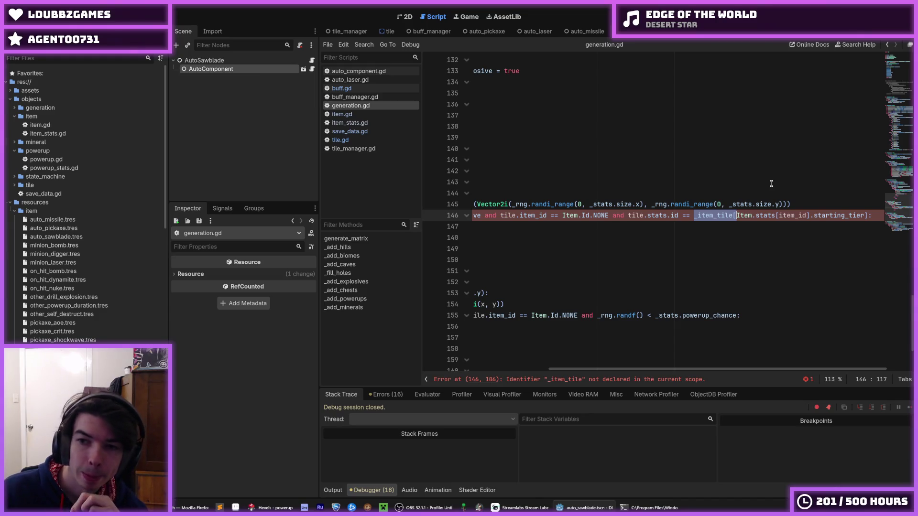
{"action": "key", "text": "BackSpace"}
{"action": "key", "text": "End"}
{"action": "key", "text": "Left"}
{"action": "key", "text": "BackSpace"}
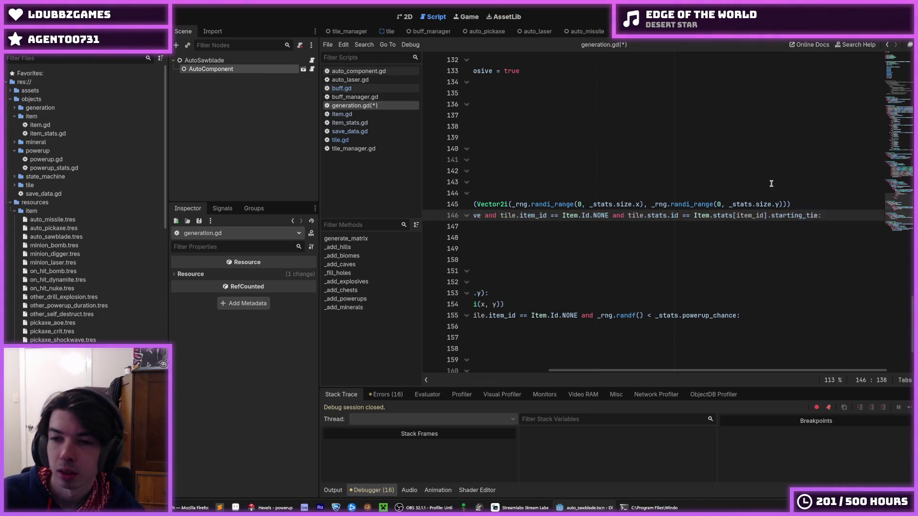
{"action": "key", "text": "ctrl+BackSpace"}
- Complete the check as Item.stats[item_id].spawn_tile, save, and rerun, which breaks at item.gd line 41
{"action": "type", "text": "s"}
{"action": "key", "text": "BackSpace"}
{"action": "type", "text": "t"}
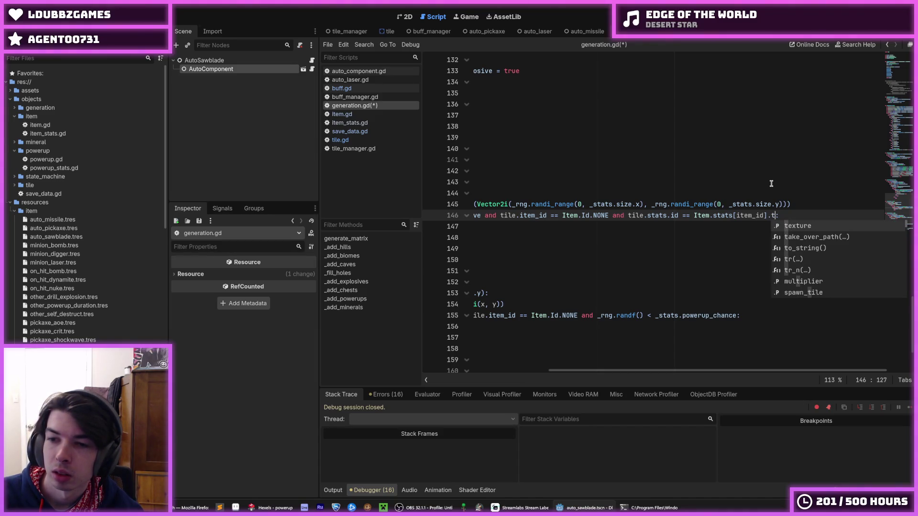
{"action": "type", "text": "il"}
{"action": "key", "text": "Return"}
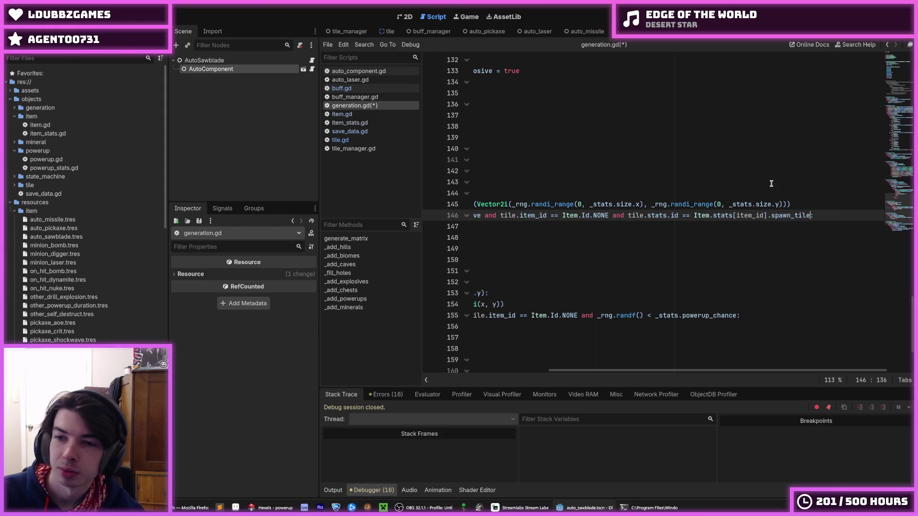
{"action": "key", "text": "ctrl+s"}
{"action": "key", "text": "Up"}
{"action": "key", "text": "Up"}
{"action": "key", "text": "Up"}
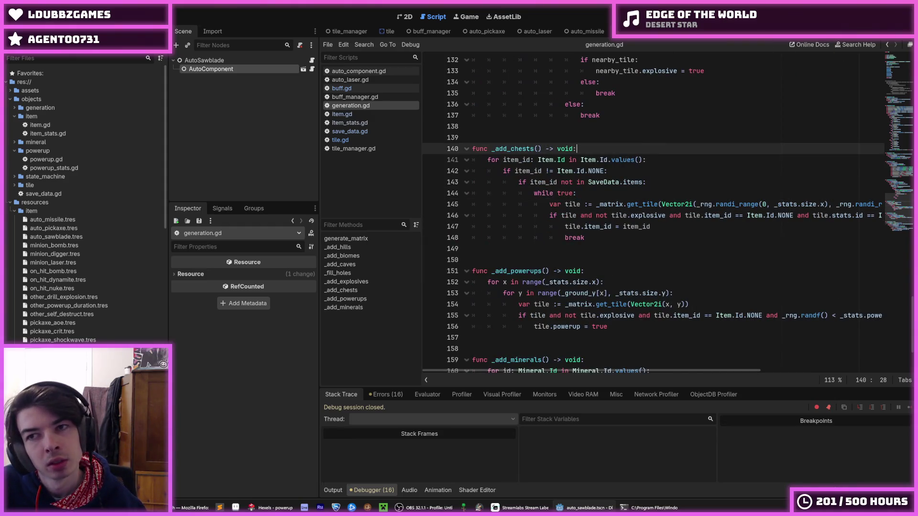
{"action": "key", "text": "F5"}
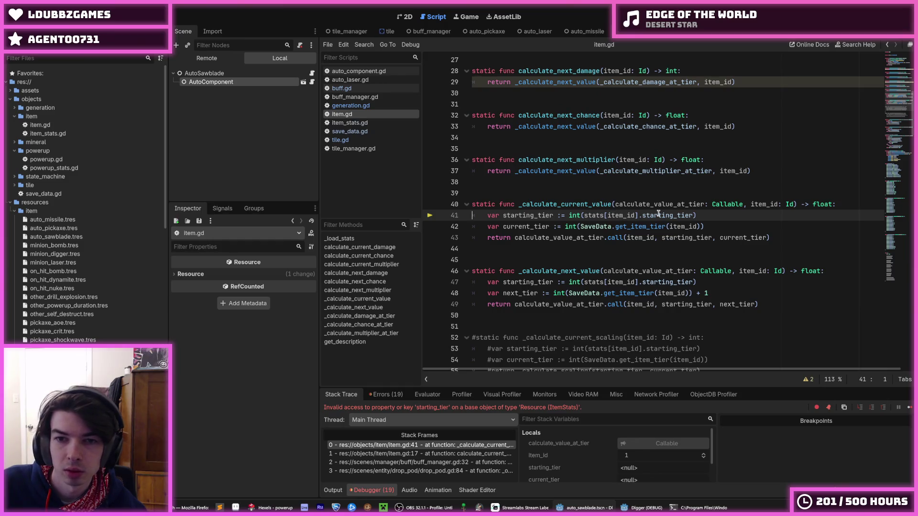
{"action": "double_click", "coordinate": [659, 214]}
{"action": "double_click", "coordinate": [531, 218]}
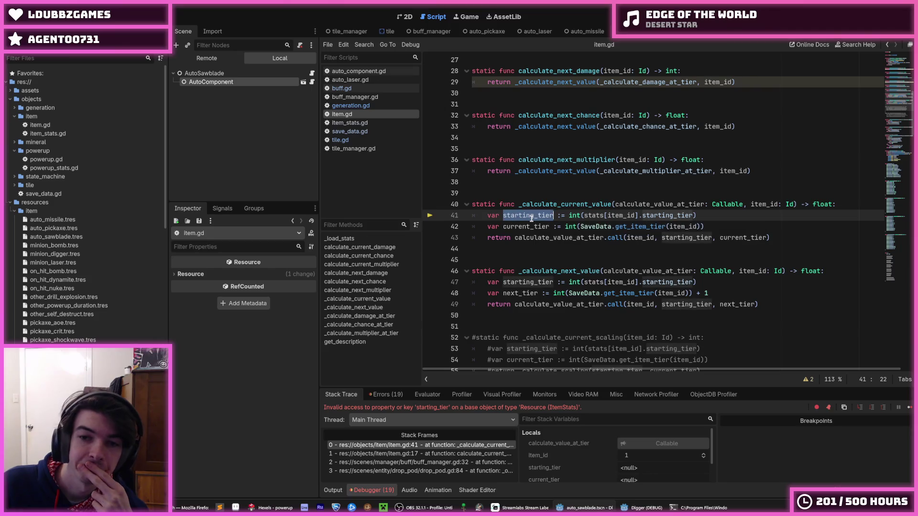
- Select the trailing starting_tier property on item.gd line 41
{"action": "double_click", "coordinate": [562, 204]}
{"action": "double_click", "coordinate": [597, 215]}
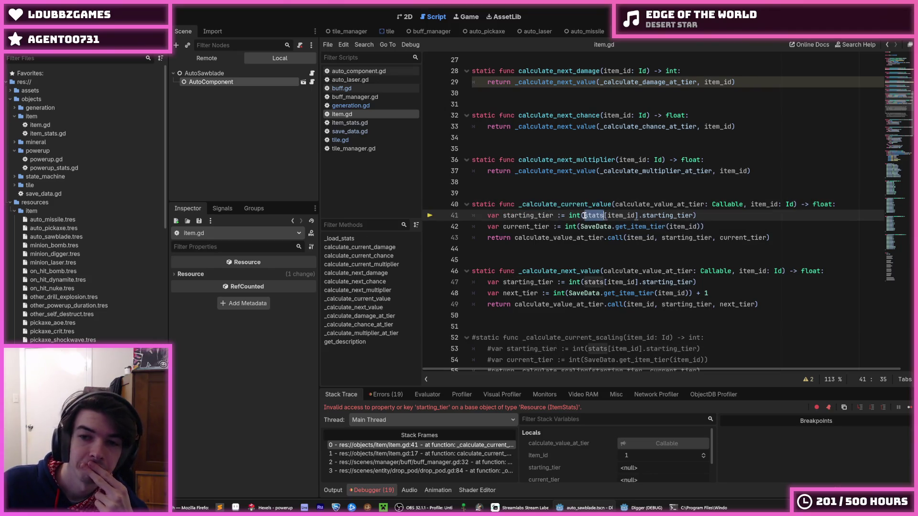
{"action": "double_click", "coordinate": [653, 214]}
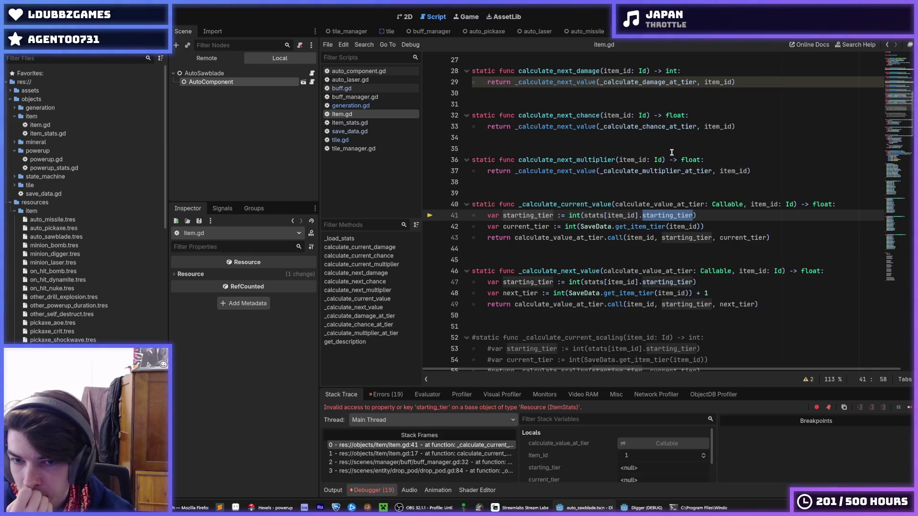
- Replace the property on line 41 with spawn_tile from autocomplete
{"action": "type", "text": "spaw"}
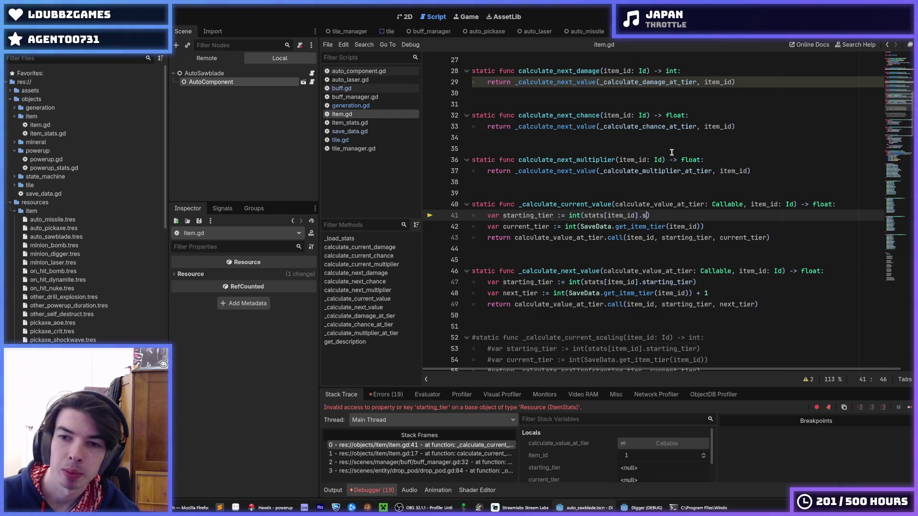
{"action": "type", "text": "n_"}
{"action": "key", "text": "Return"}
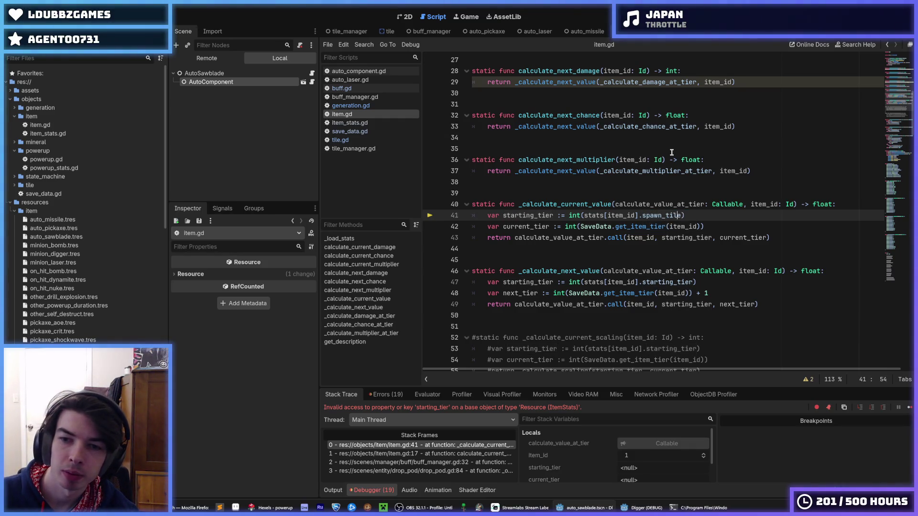
{"action": "scroll", "coordinate": [672, 152], "scroll_direction": "down", "scroll_amount": 15}
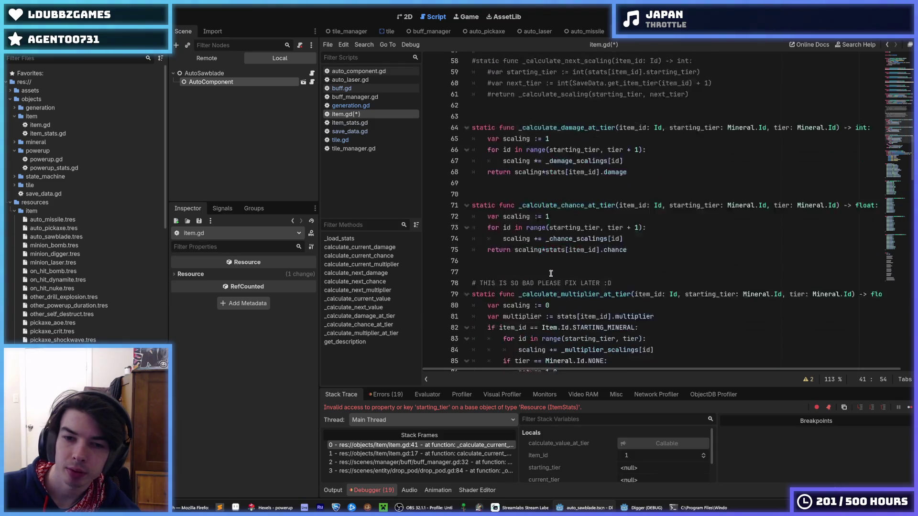
{"action": "scroll", "coordinate": [550, 278], "scroll_direction": "down", "scroll_amount": 9}
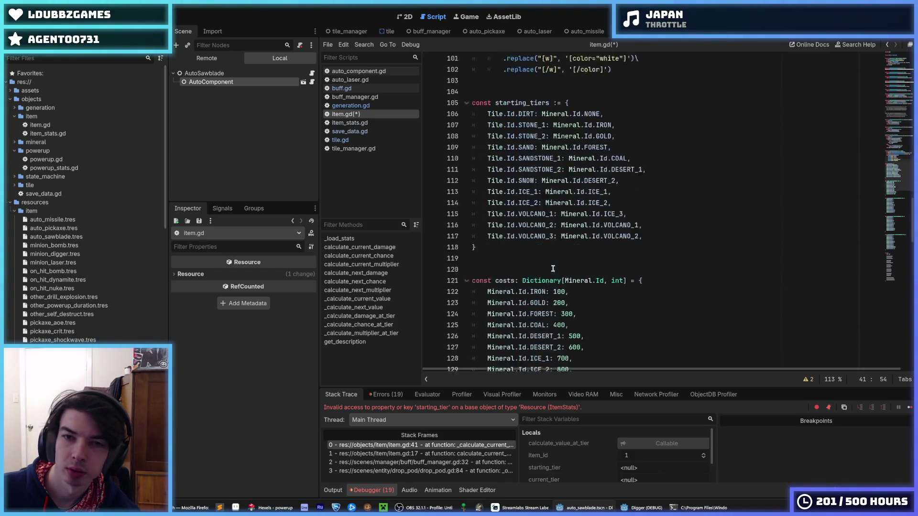
{"action": "scroll", "coordinate": [545, 270], "scroll_direction": "up", "scroll_amount": 4}
{"action": "scroll", "coordinate": [604, 216], "scroll_direction": "up", "scroll_amount": 19}
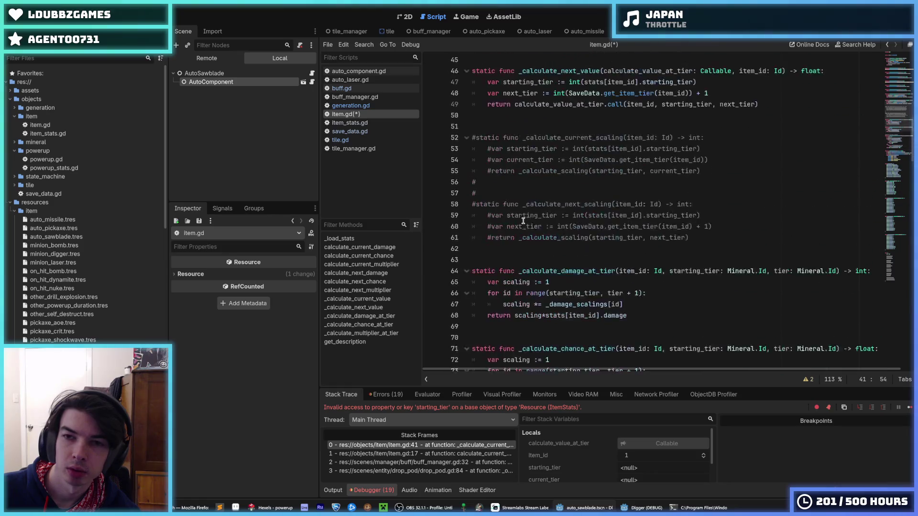
- Wrap the lookup as starting_tiers[stats[item_id].spawn_tile] inside int( on line 41
{"action": "left_click", "coordinate": [584, 149]}
{"action": "type", "text": "startin"}
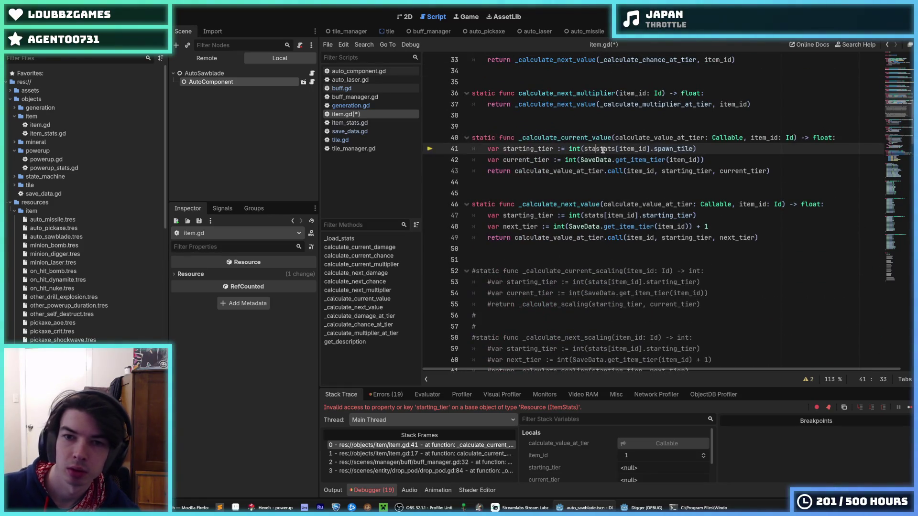
{"action": "type", "text": "g_t"}
{"action": "type", "text": "iers["}
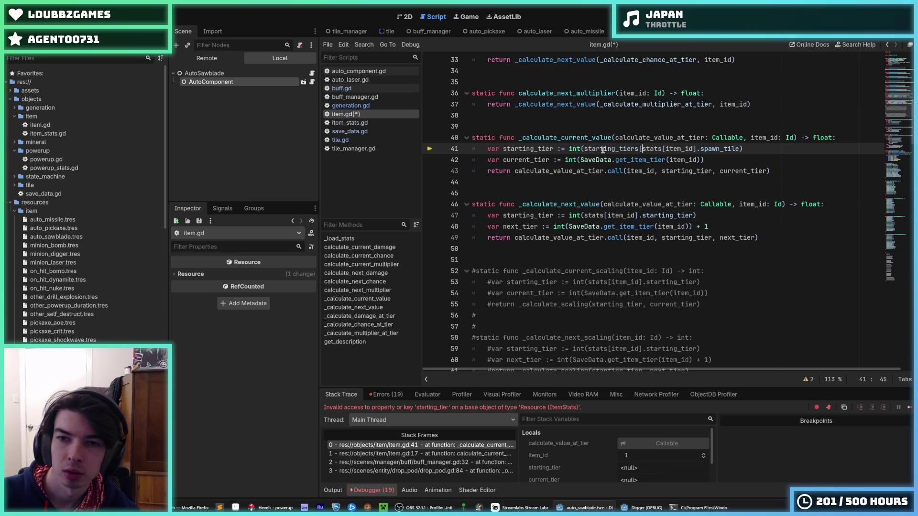
{"action": "key", "text": "End"}
{"action": "key", "text": "Left"}
{"action": "type", "text": "]"}
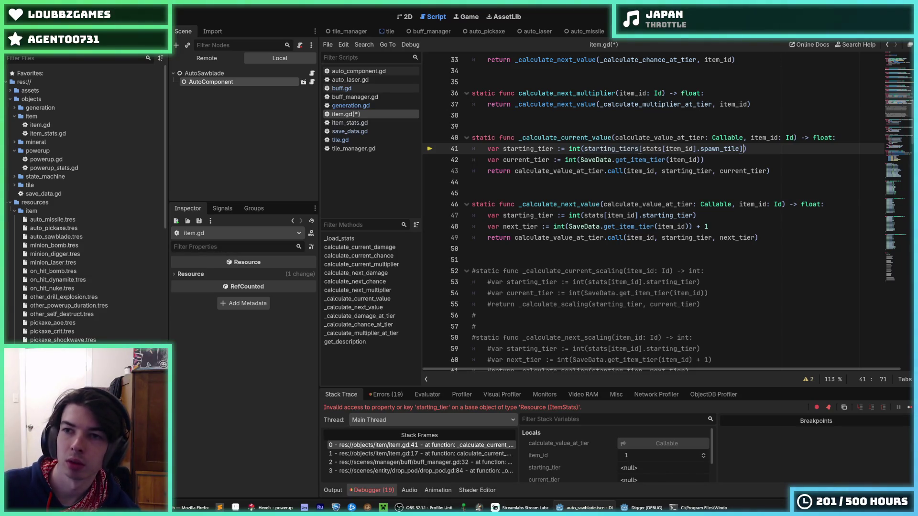
- Stop the game with F8, tweak line 41's brackets, and scroll down to get_description
{"action": "key", "text": "F8"}
{"action": "left_click", "coordinate": [641, 148]}
{"action": "mouse_move", "coordinate": [641, 149]}
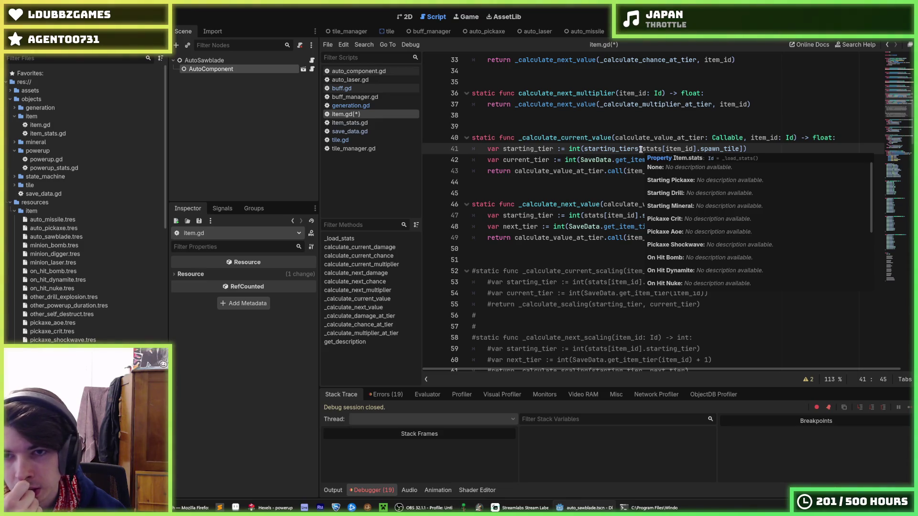
{"action": "type", "text": "["}
{"action": "double_click", "coordinate": [678, 148]}
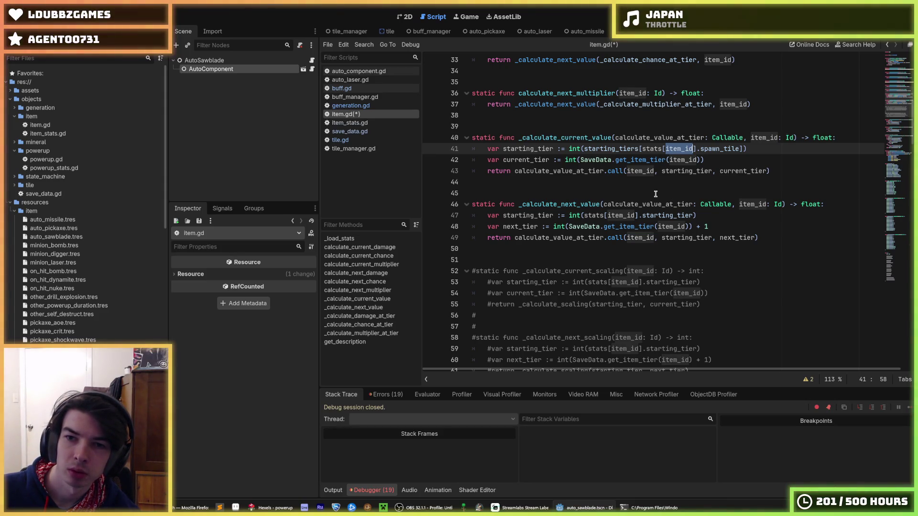
{"action": "scroll", "coordinate": [656, 194], "scroll_direction": "down", "scroll_amount": 17}
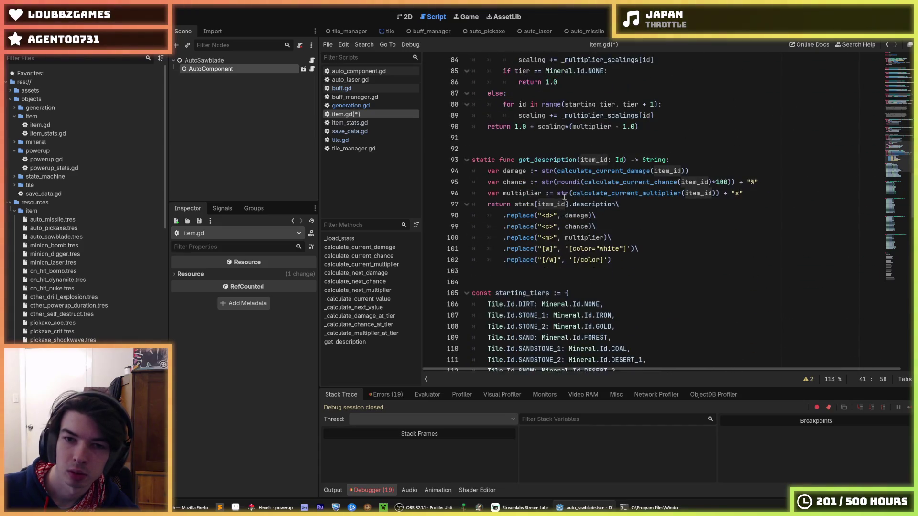
{"action": "scroll", "coordinate": [564, 197], "scroll_direction": "down", "scroll_amount": 4}
- Declare static func get_starting_tier(item_id: Id) -> Mineral.Id below get_description
{"action": "left_click", "coordinate": [539, 142]}
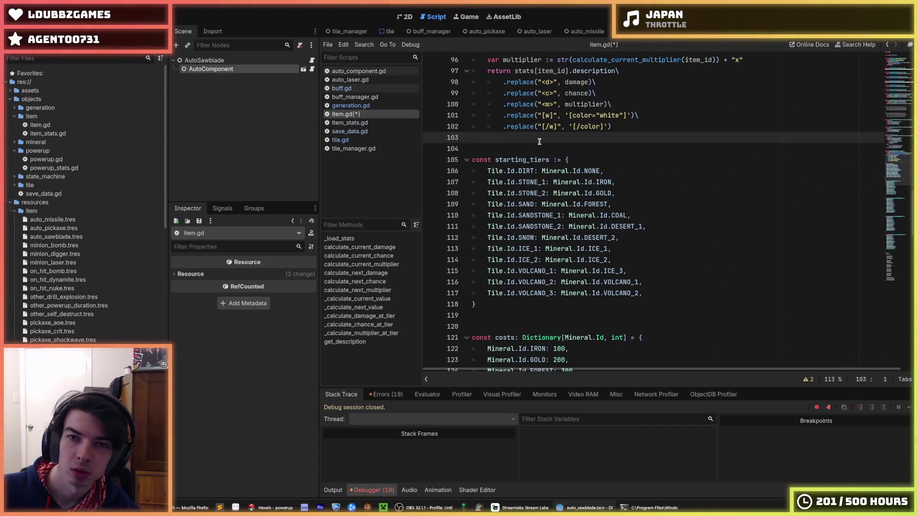
{"action": "key", "text": "Return"}
{"action": "key", "text": "Return"}
{"action": "key", "text": "Return"}
{"action": "key", "text": "Up"}
{"action": "scroll", "coordinate": [539, 141], "scroll_direction": "up", "scroll_amount": 3}
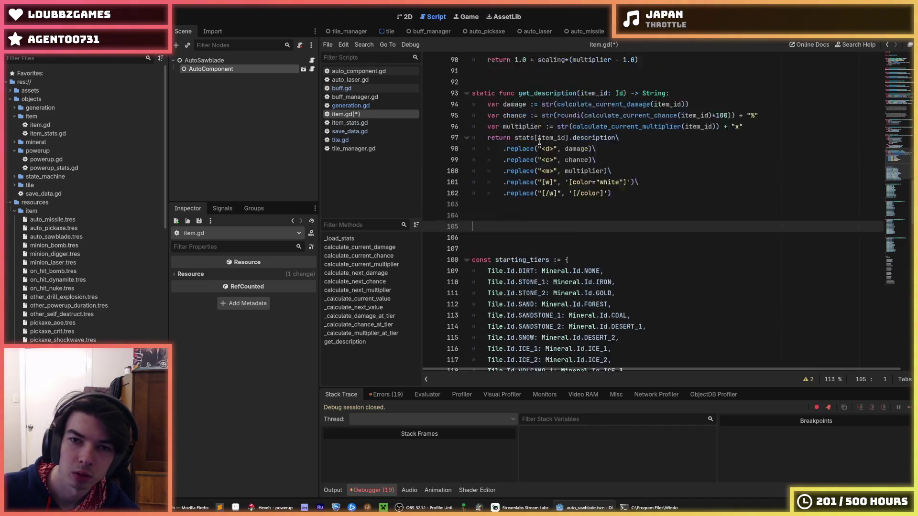
{"action": "type", "text": "static func get_ite"}
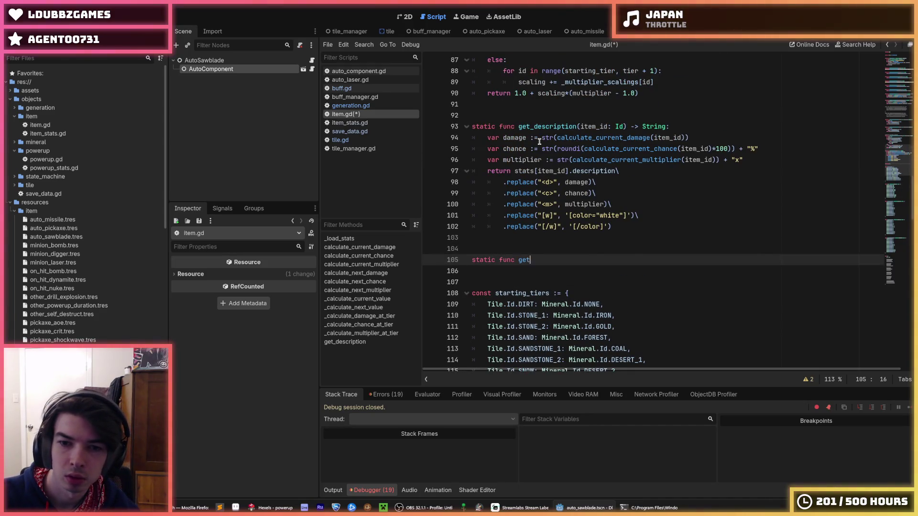
{"action": "key", "text": "BackSpace"}
{"action": "key", "text": "BackSpace"}
{"action": "key", "text": "BackSpace"}
{"action": "type", "text": "startin"}
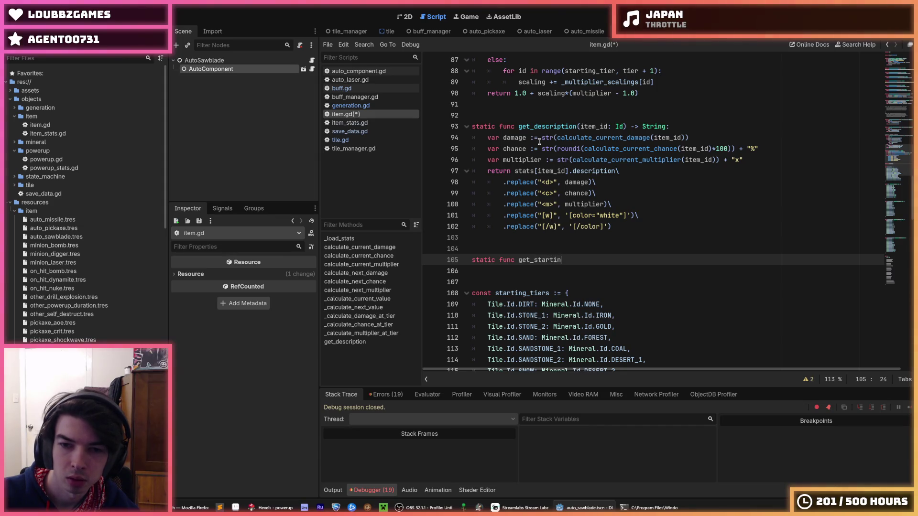
{"action": "type", "text": "g_tier(item_id: "}
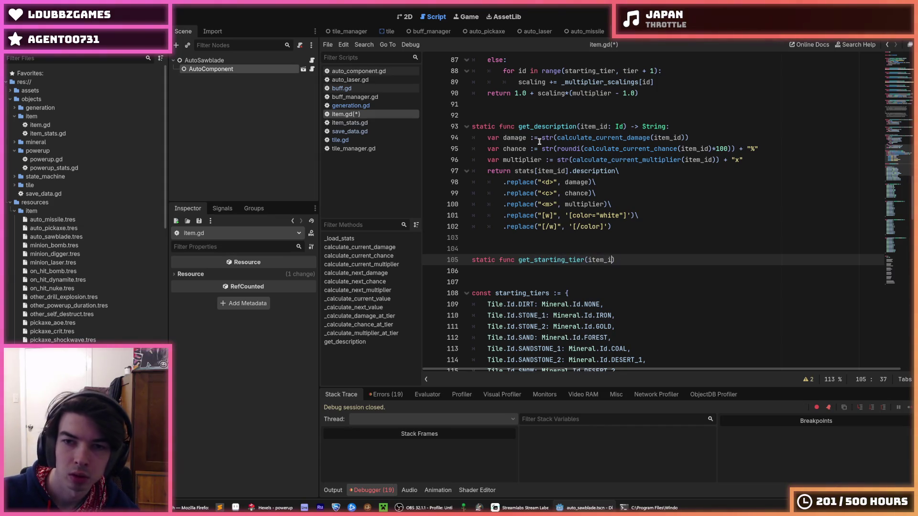
{"action": "type", "text": "Id) -> "}
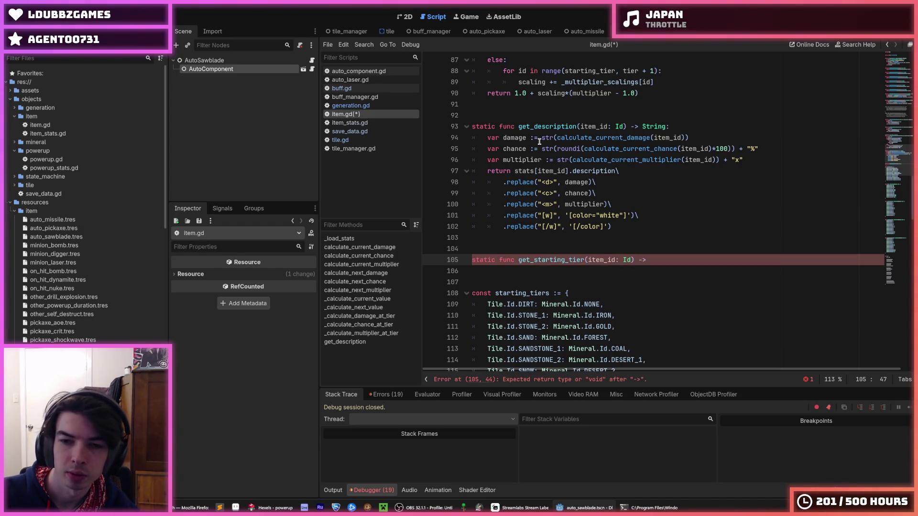
{"action": "type", "text": "Mineral"}
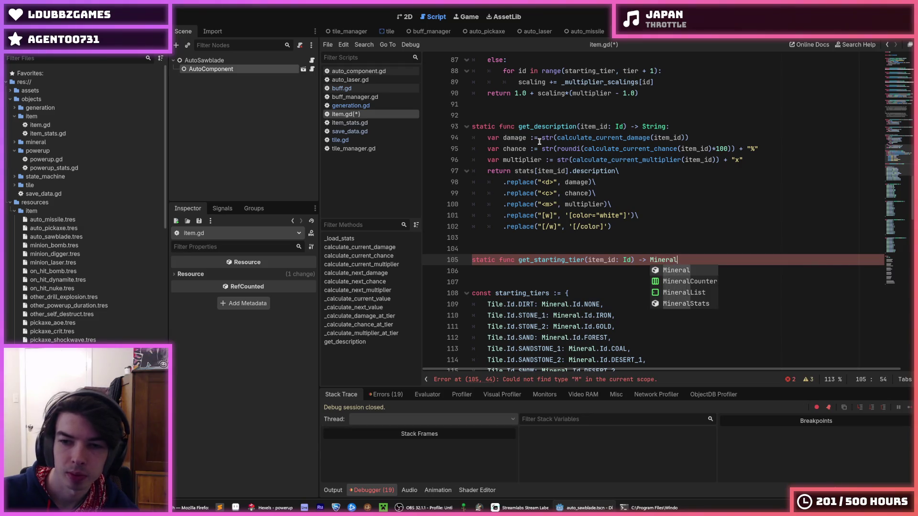
{"action": "type", "text": ".Id:"}
{"action": "key", "text": "Return"}
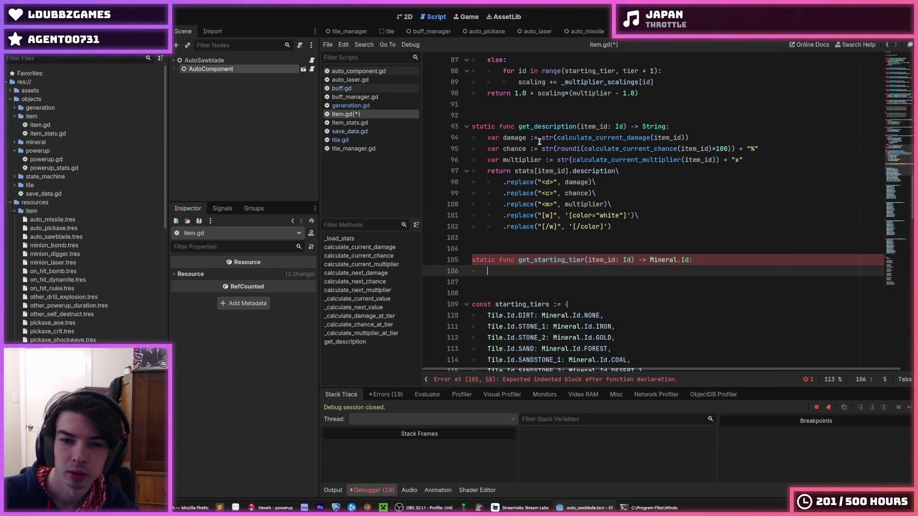
- Make its body return starting_tiers[stats[item_id].spawn_tile]
{"action": "type", "text": "retyu"}
{"action": "key", "text": "BackSpace"}
{"action": "key", "text": "BackSpace"}
{"action": "type", "text": "urn "}
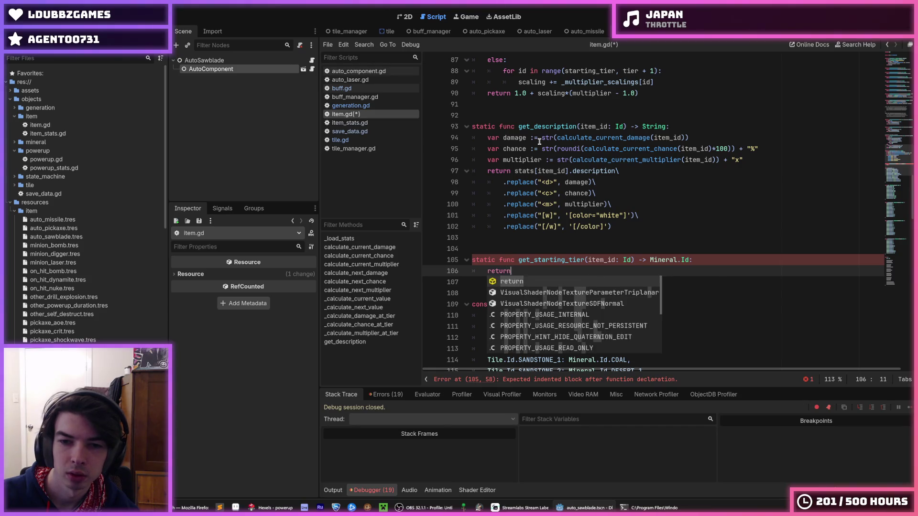
{"action": "type", "text": "stats"}
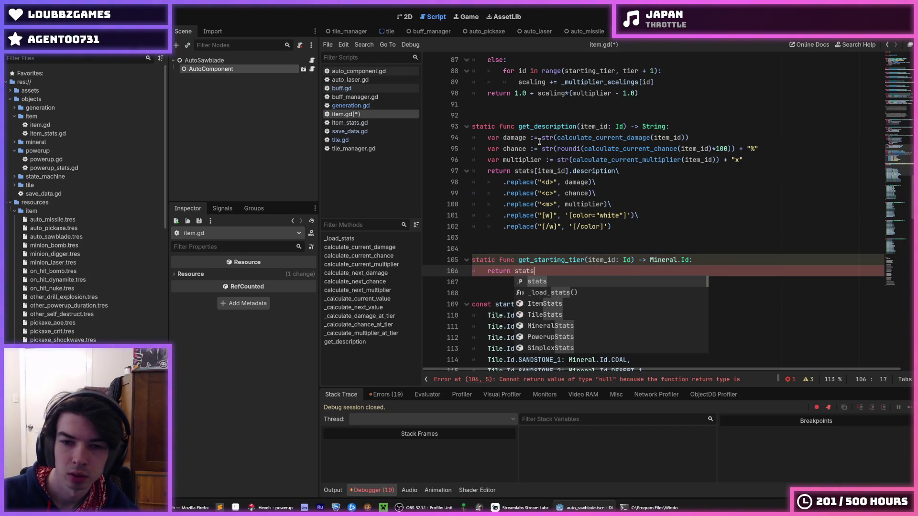
{"action": "type", "text": "[item_id"}
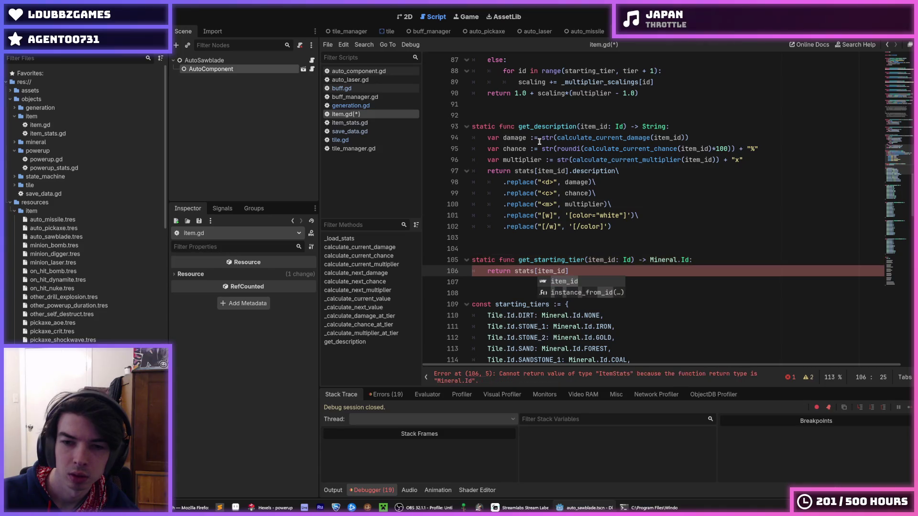
{"action": "type", "text": "]."}
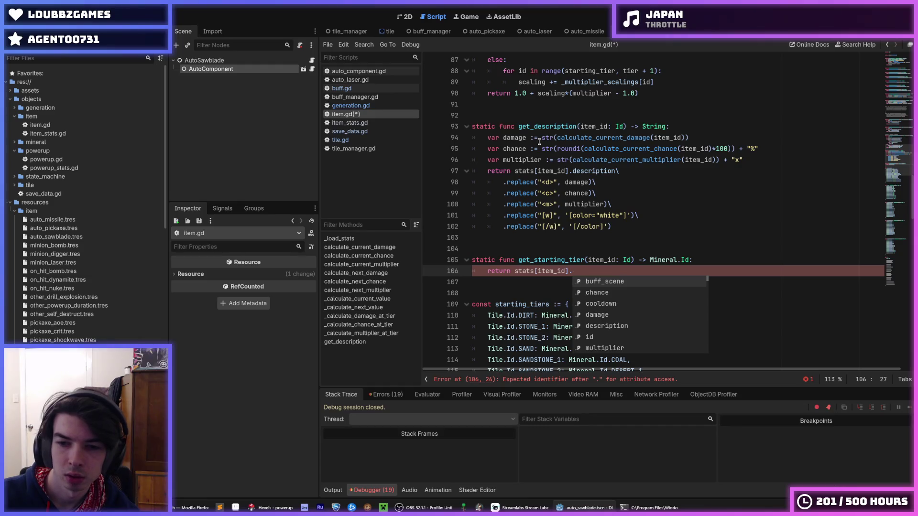
{"action": "type", "text": "spawn_tile"}
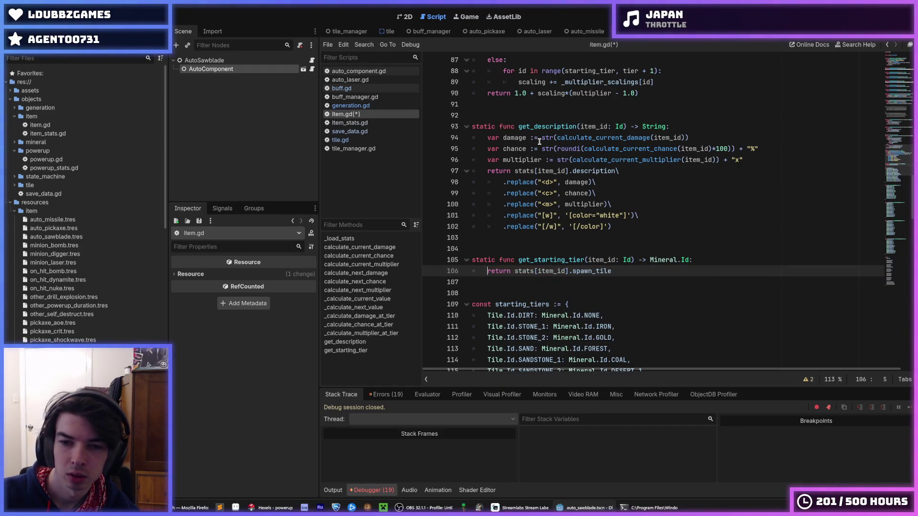
{"action": "key", "text": "Right"}
{"action": "key", "text": "Right"}
{"action": "key", "text": "Right"}
{"action": "type", "text": "starting"}
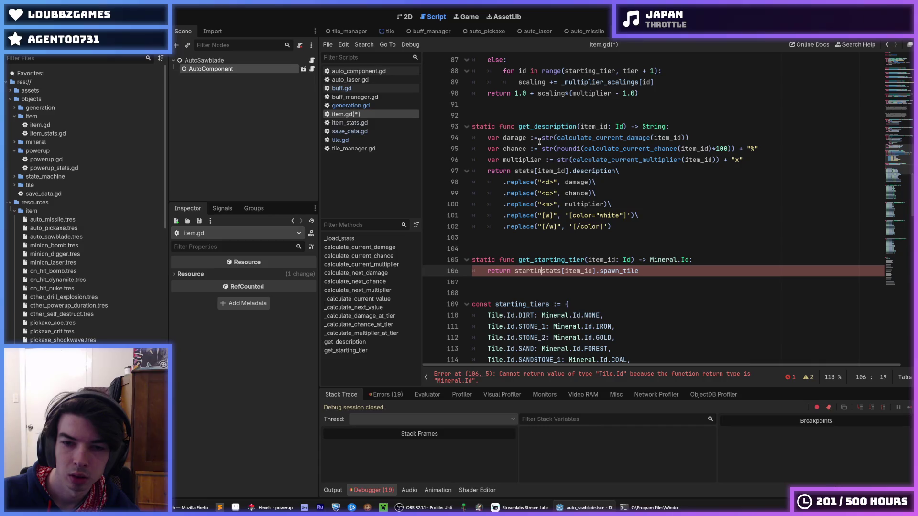
{"action": "type", "text": "_tiers["}
{"action": "key", "text": "End"}
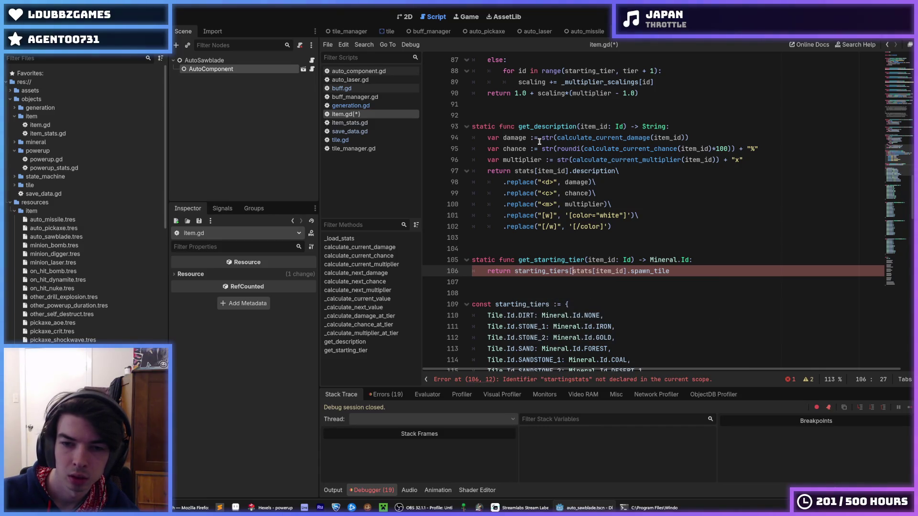
{"action": "type", "text": "]"}
- Check the starting_tiers dictionary declaration and its occurrences
{"action": "scroll", "coordinate": [560, 152], "scroll_direction": "down", "scroll_amount": 4}
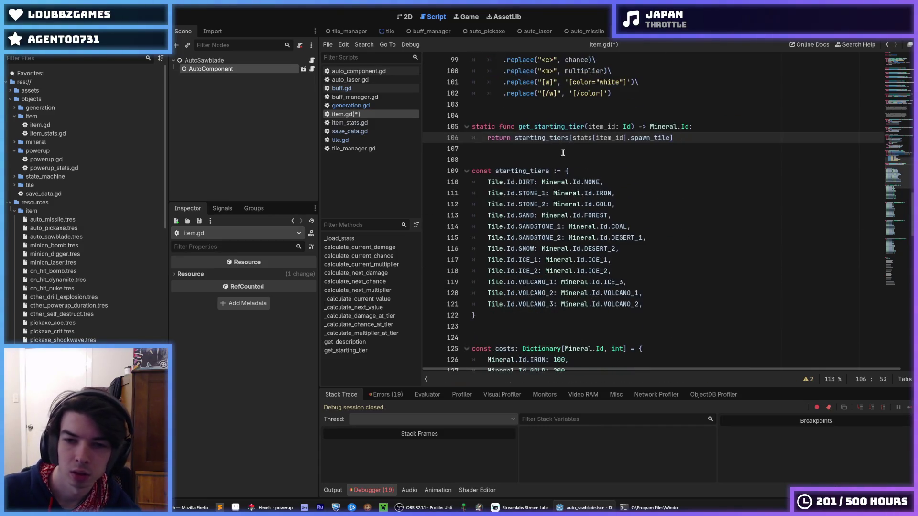
{"action": "left_click", "coordinate": [580, 167]}
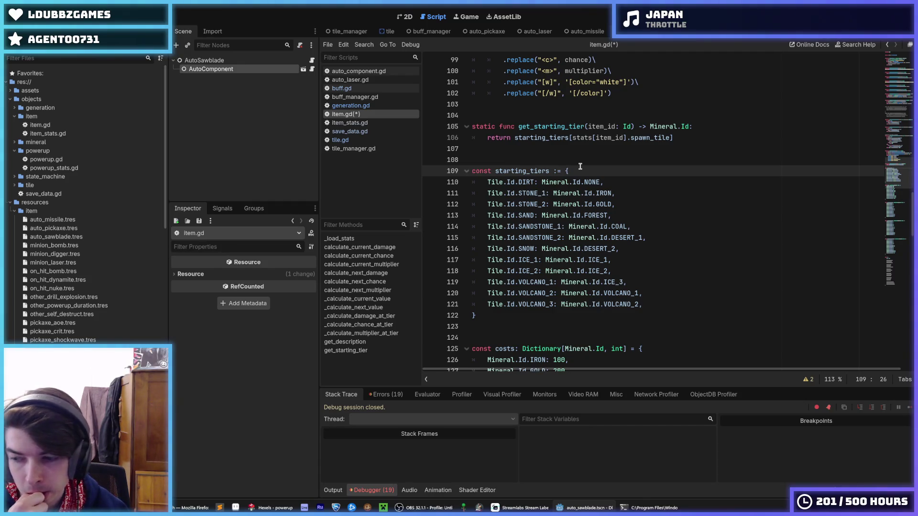
{"action": "double_click", "coordinate": [560, 137]}
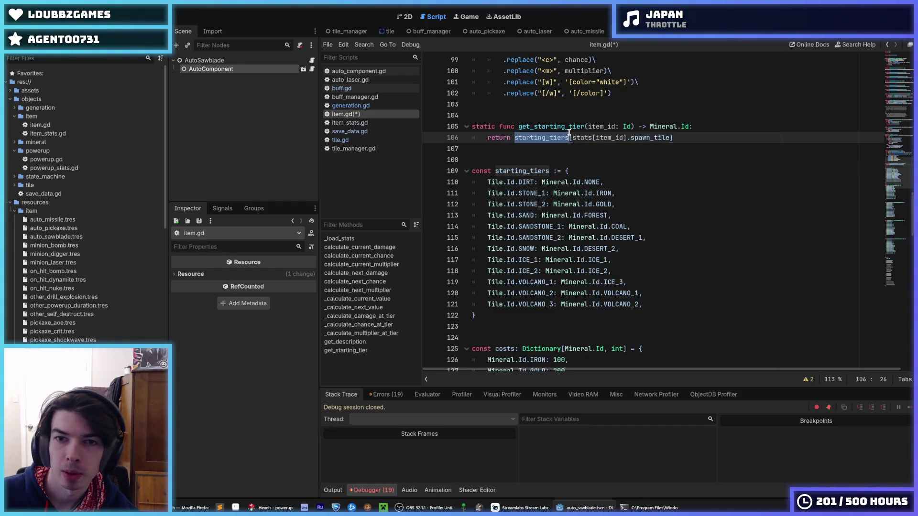
- Replace line 41's starting_tiers lookup with int(get_starting_tier(item_id)) and save
{"action": "double_click", "coordinate": [552, 126]}
{"action": "key", "text": "ctrl+c"}
{"action": "scroll", "coordinate": [567, 142], "scroll_direction": "up", "scroll_amount": 10}
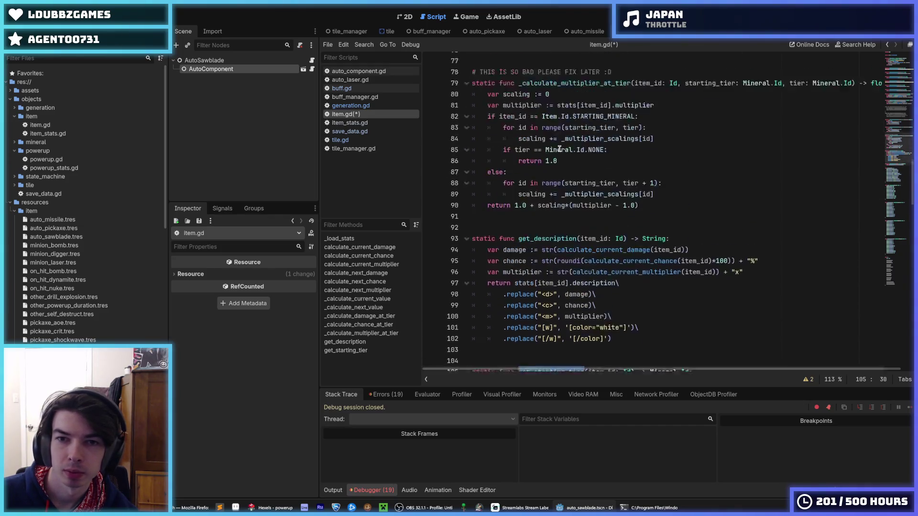
{"action": "scroll", "coordinate": [567, 142], "scroll_direction": "up", "scroll_amount": 3}
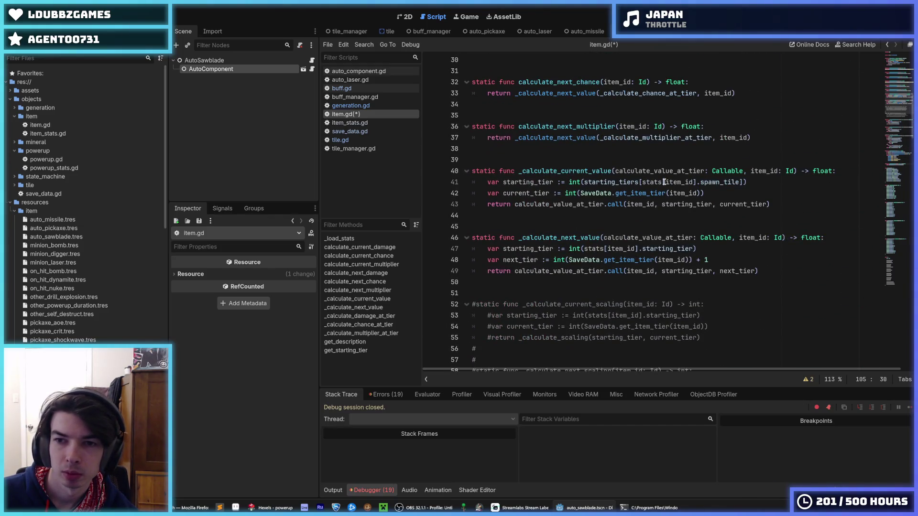
{"action": "left_click_drag", "start_coordinate": [584, 182], "coordinate": [666, 182]}
{"action": "key", "text": "ctrl+v"}
{"action": "type", "text": "("}
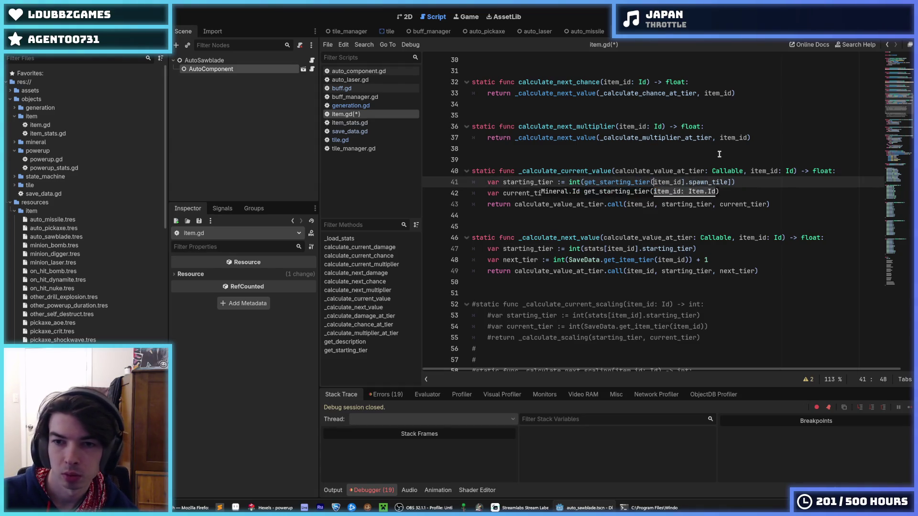
{"action": "key", "text": "End"}
{"action": "key", "text": "BackSpace"}
{"action": "key", "text": "BackSpace"}
{"action": "key", "text": "BackSpace"}
{"action": "key", "text": "BackSpace"}
{"action": "key", "text": "BackSpace"}
{"action": "key", "text": "BackSpace"}
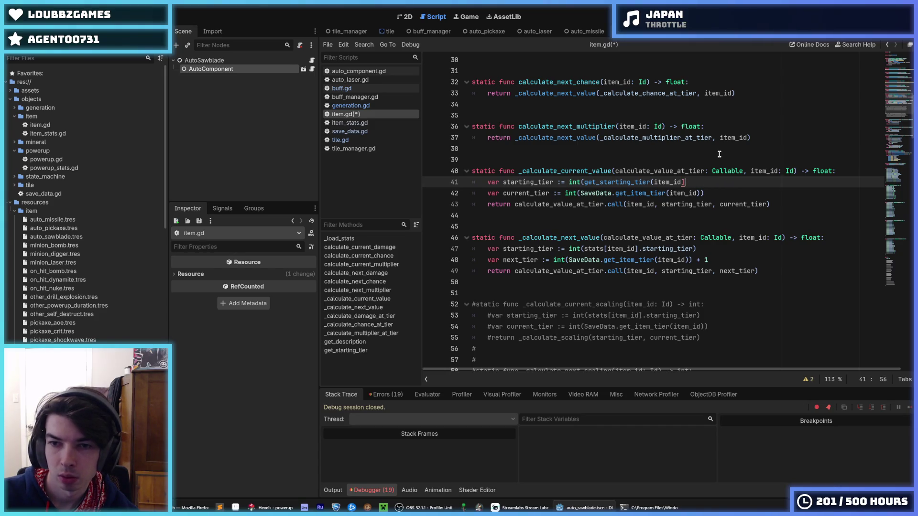
{"action": "type", "text": ")"}
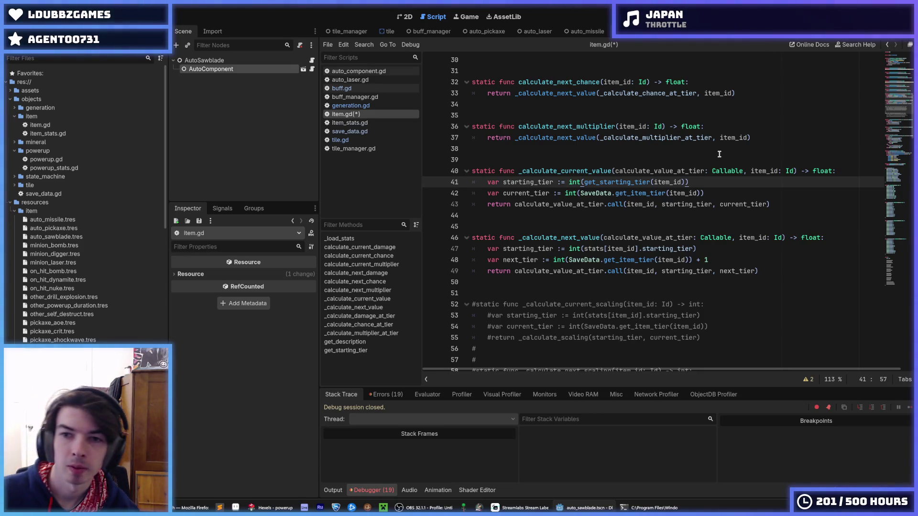
{"action": "key", "text": "ctrl+s"}
- Replace line 47's stats[item_id].starting_tier with get_starting_tier(item_id) and save item.gd
{"action": "double_click", "coordinate": [632, 182]}
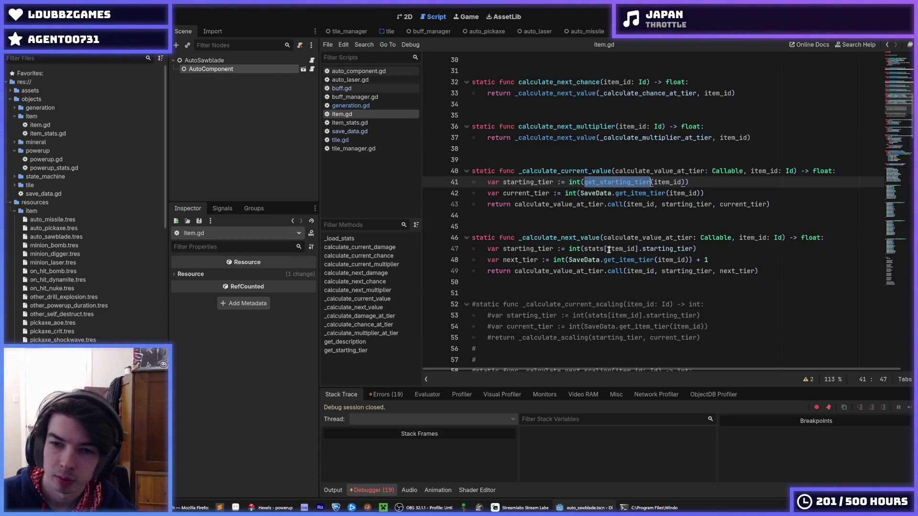
{"action": "left_click_drag", "start_coordinate": [607, 249], "coordinate": [584, 249]}
{"action": "key", "text": "ctrl+v"}
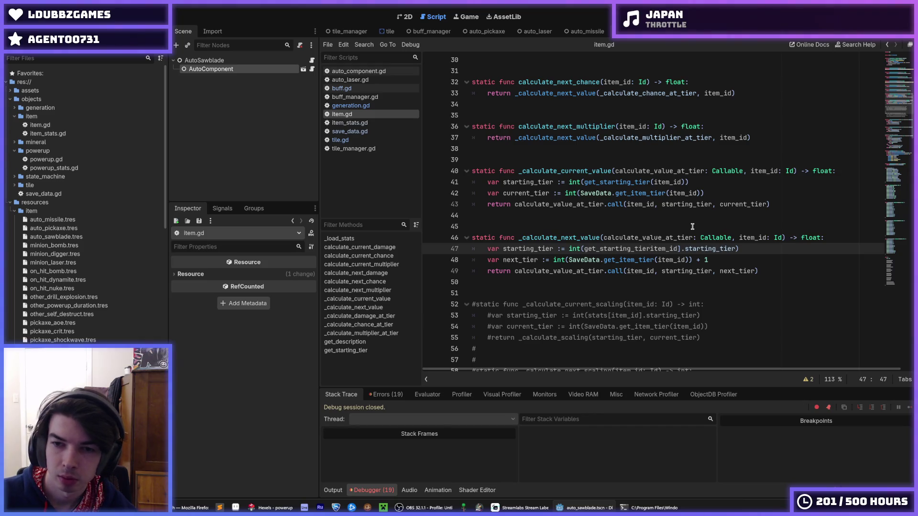
{"action": "type", "text": "("}
{"action": "key", "text": "Right"}
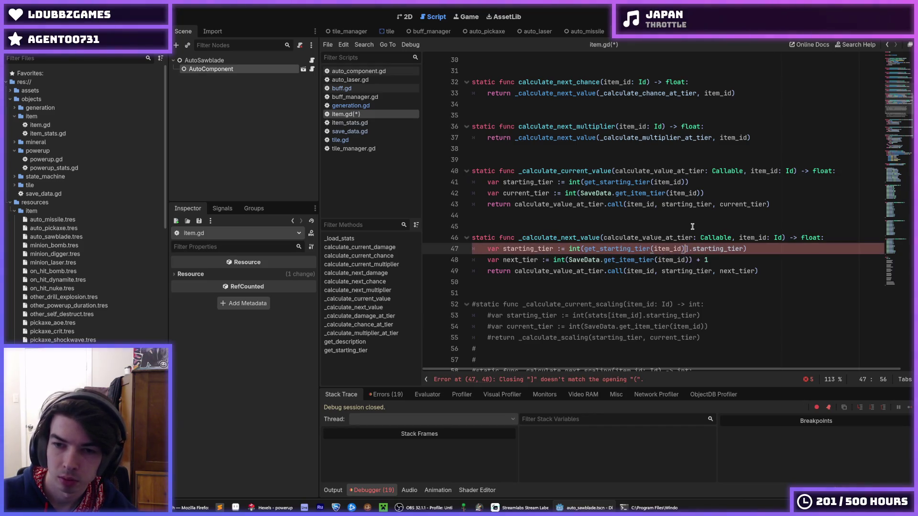
{"action": "key", "text": "shift+End"}
{"action": "type", "text": "))"}
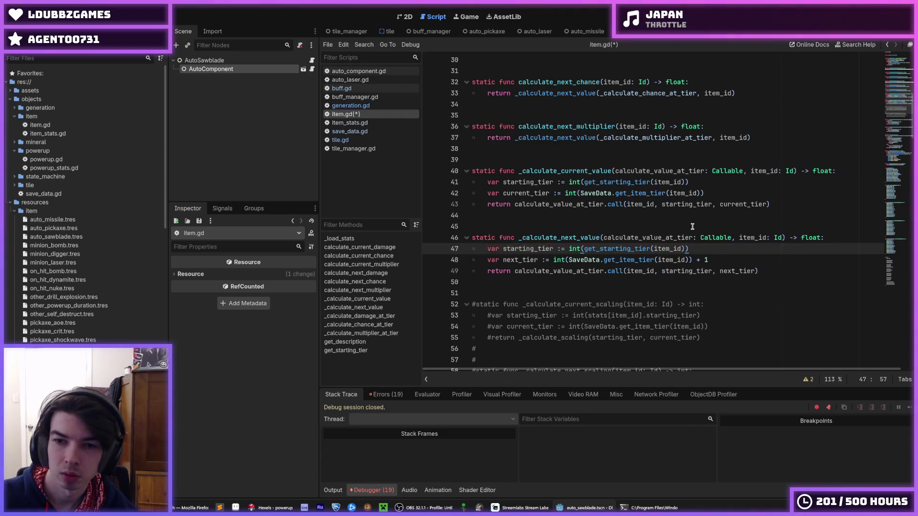
{"action": "key", "text": "ctrl+s"}
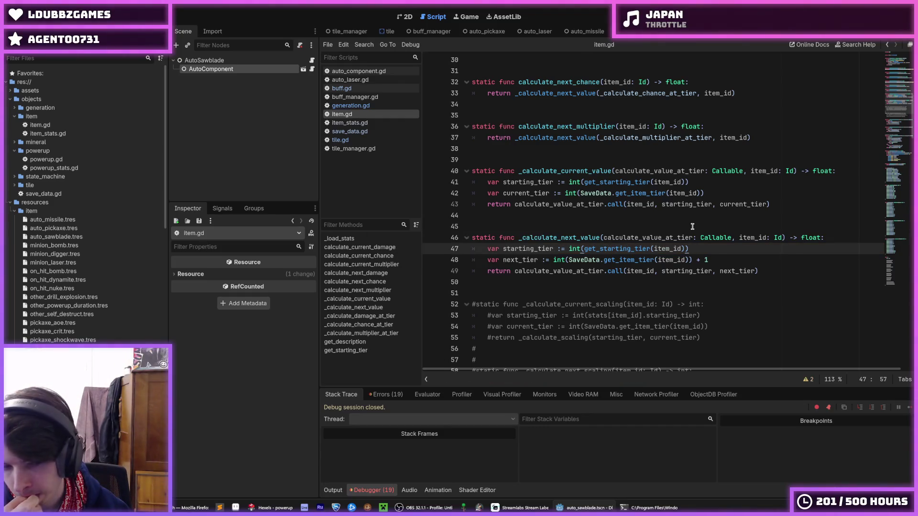
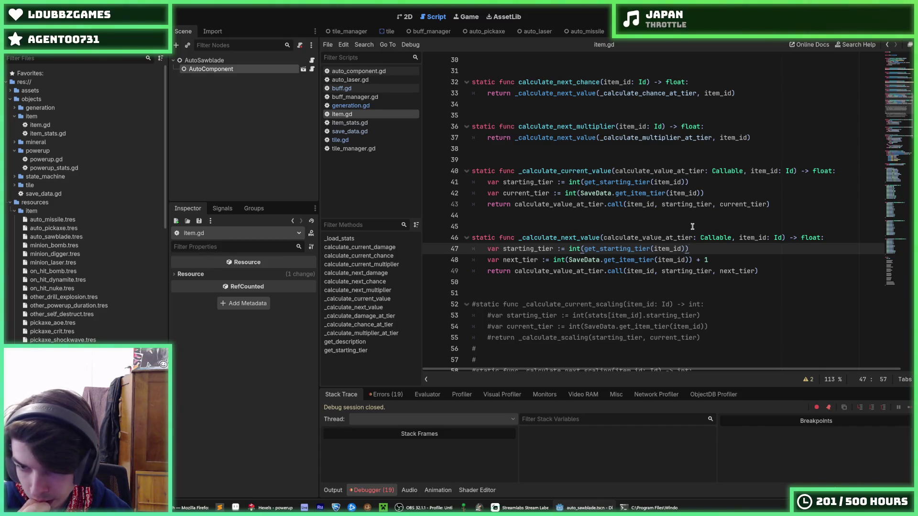
- Save item.gd and launch the game for a test run
{"action": "key", "text": "ctrl+s"}
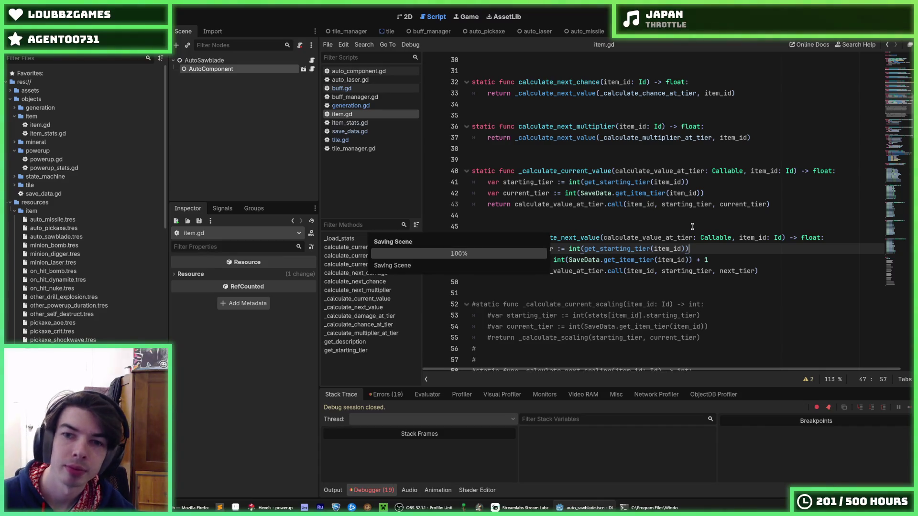
{"action": "scroll", "coordinate": [731, 141], "scroll_direction": "up", "scroll_amount": 7}
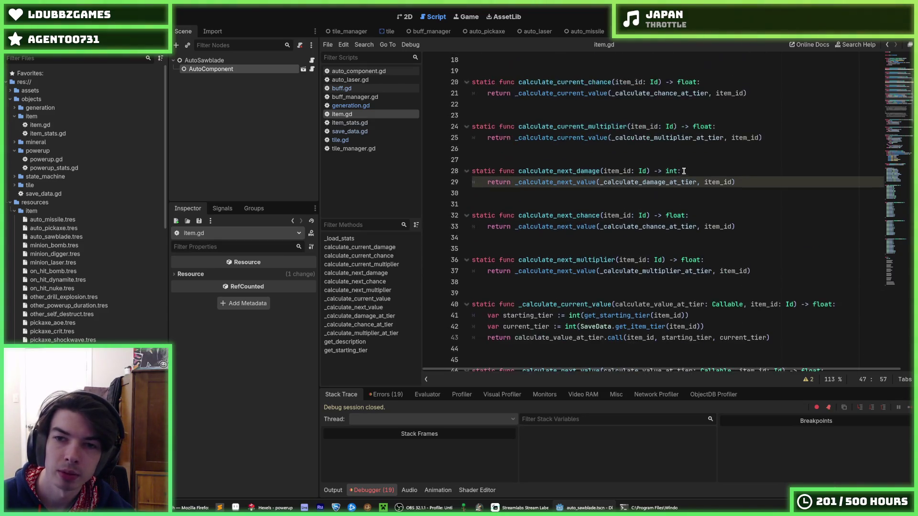
{"action": "scroll", "coordinate": [731, 141], "scroll_direction": "down", "scroll_amount": 6}
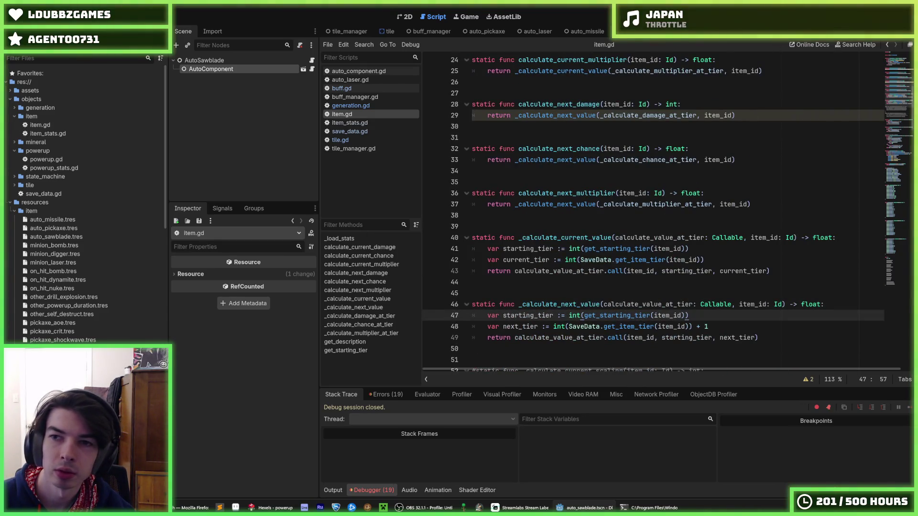
{"action": "key", "text": "F5"}
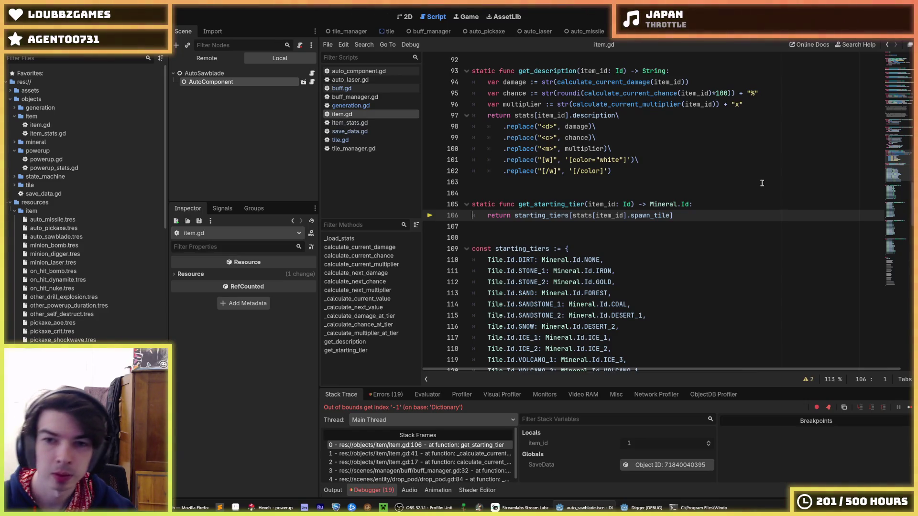
- Add 'Tile.Id.NONE: Mineral.Id.NONE,' as the first starting_tiers entry and rerun the game
{"action": "double_click", "coordinate": [569, 216]}
{"action": "scroll", "coordinate": [568, 216], "scroll_direction": "down", "scroll_amount": 2}
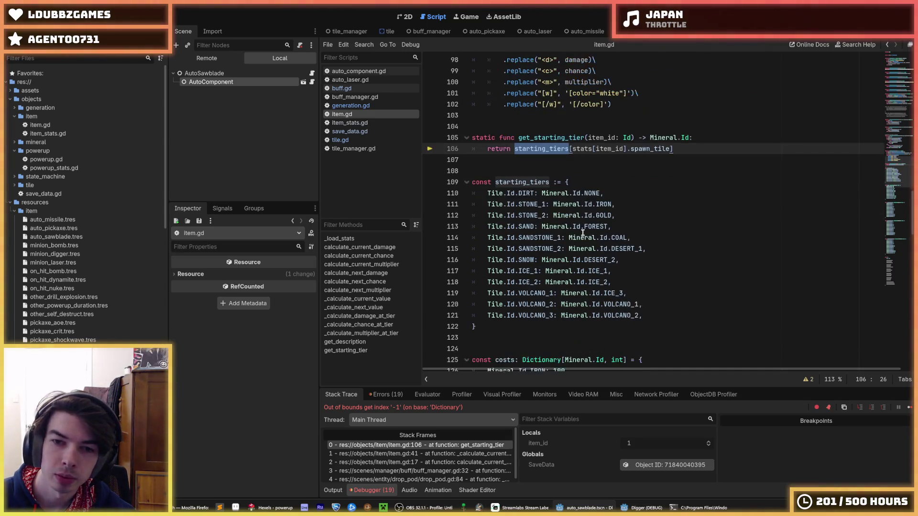
{"action": "left_click", "coordinate": [593, 184]}
{"action": "key", "text": "Return"}
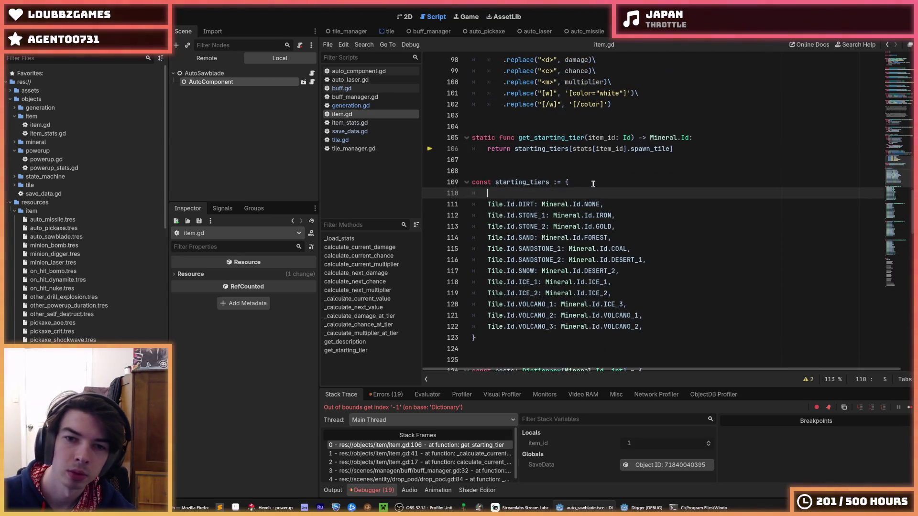
{"action": "type", "text": "Tile.Id.NONE: "}
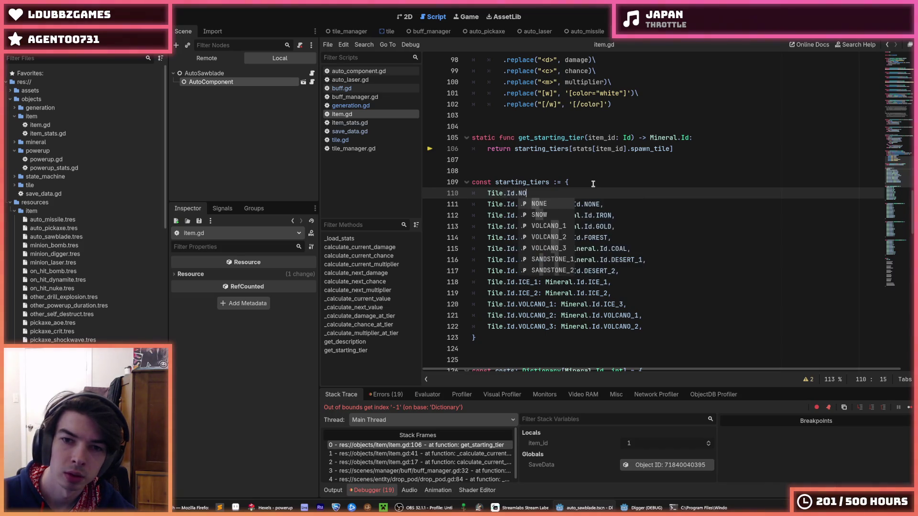
{"action": "type", "text": "Minera"}
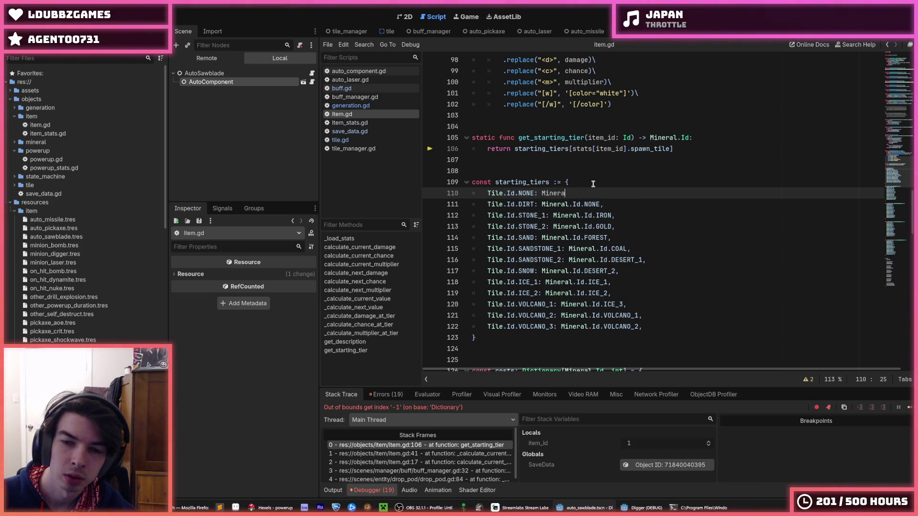
{"action": "type", "text": "l.Id.NONE,"}
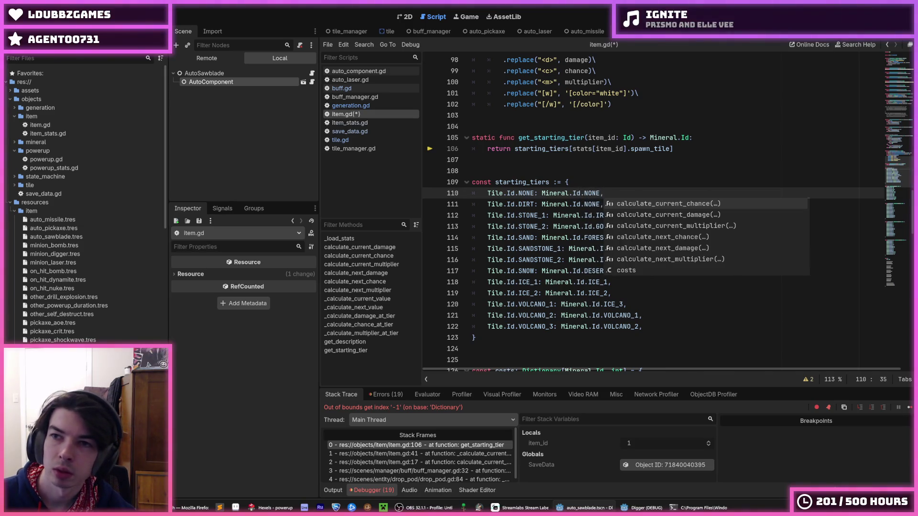
{"action": "key", "text": "F8"}
{"action": "key", "text": "F5"}
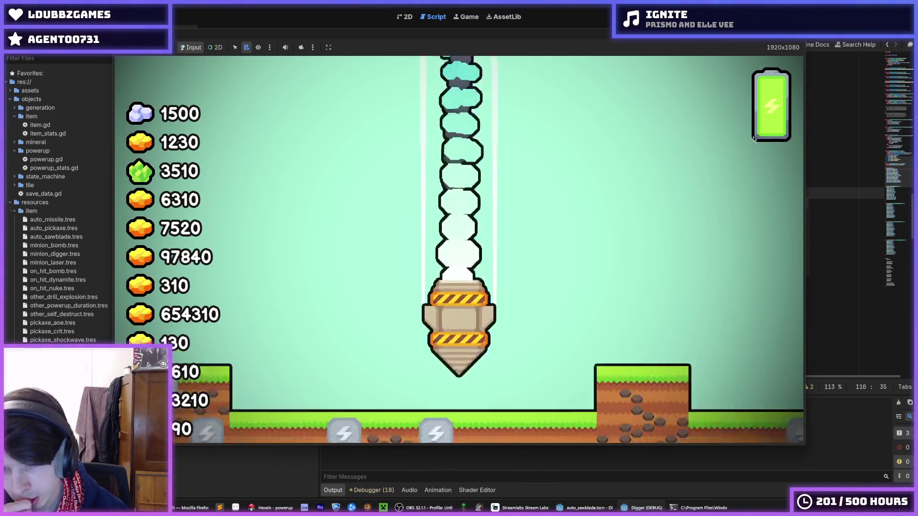
- Back in the editor, locate add_item's line 70 in player.gd and stop the debugger
{"action": "key", "text": "alt+Tab"}
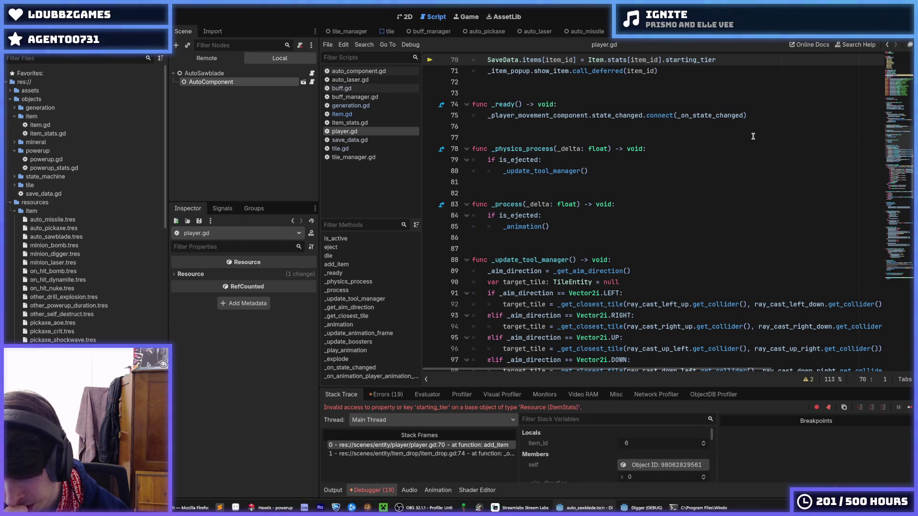
{"action": "scroll", "coordinate": [745, 135], "scroll_direction": "up", "scroll_amount": 3}
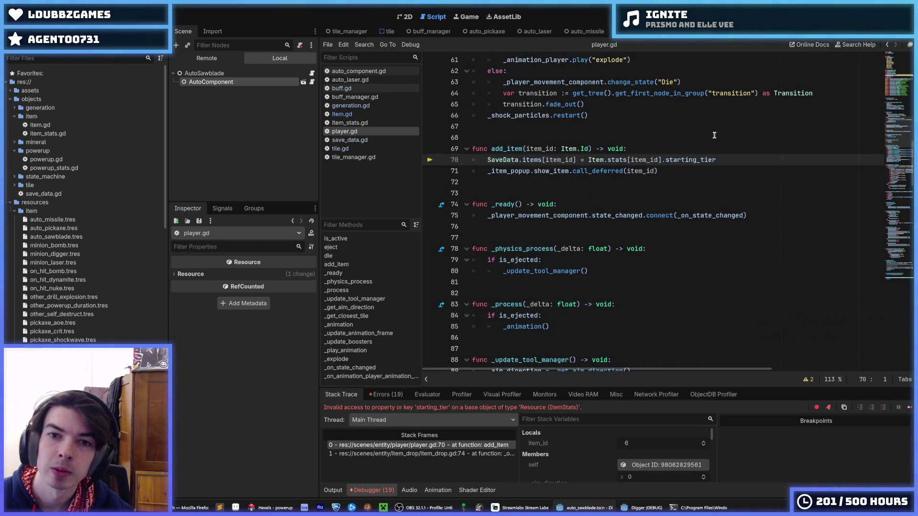
{"action": "left_click", "coordinate": [658, 160]}
{"action": "left_click", "coordinate": [652, 152]}
{"action": "scroll", "coordinate": [747, 130], "scroll_direction": "up", "scroll_amount": 2}
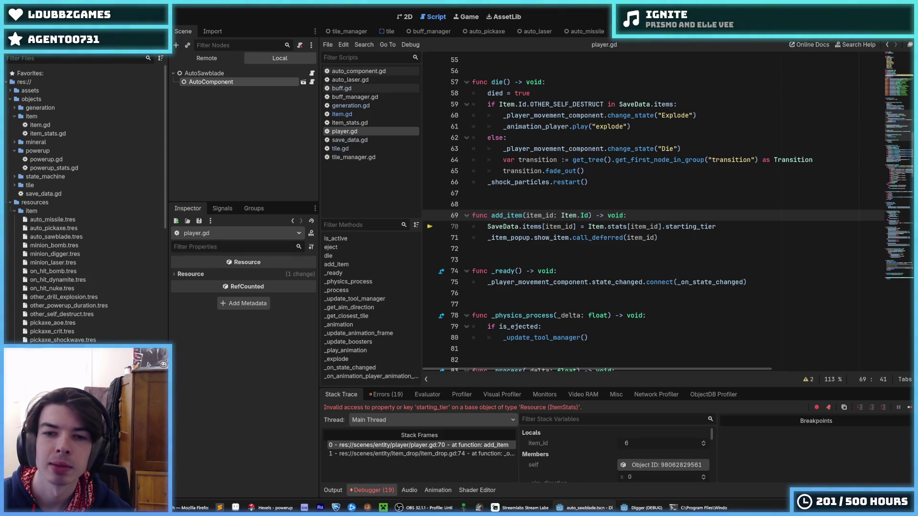
{"action": "key", "text": "F8"}
- Replace Item.stats[item_id].starting_tier with Item.get_starting_tier(item_id), save player.gd and run
{"action": "left_click", "coordinate": [588, 227]}
{"action": "scroll", "coordinate": [615, 206], "scroll_direction": "up", "scroll_amount": 1}
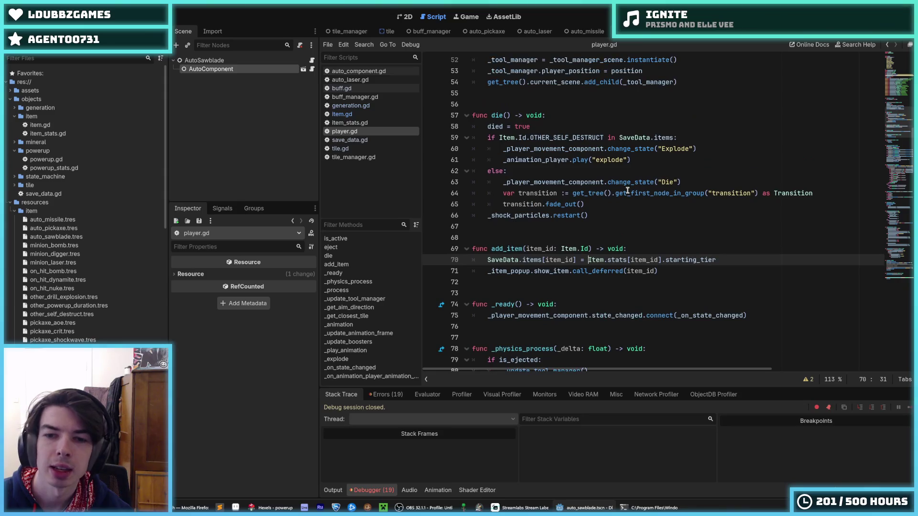
{"action": "type", "text": "Item."}
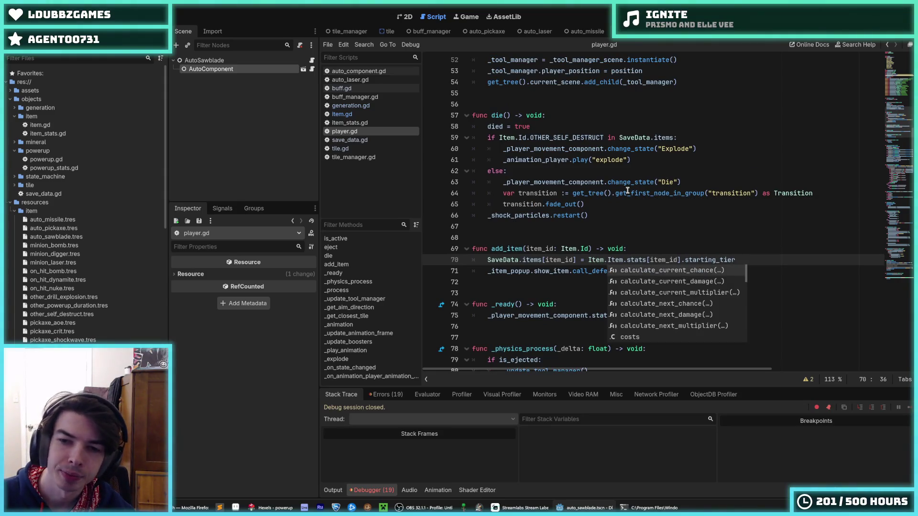
{"action": "type", "text": "sta"}
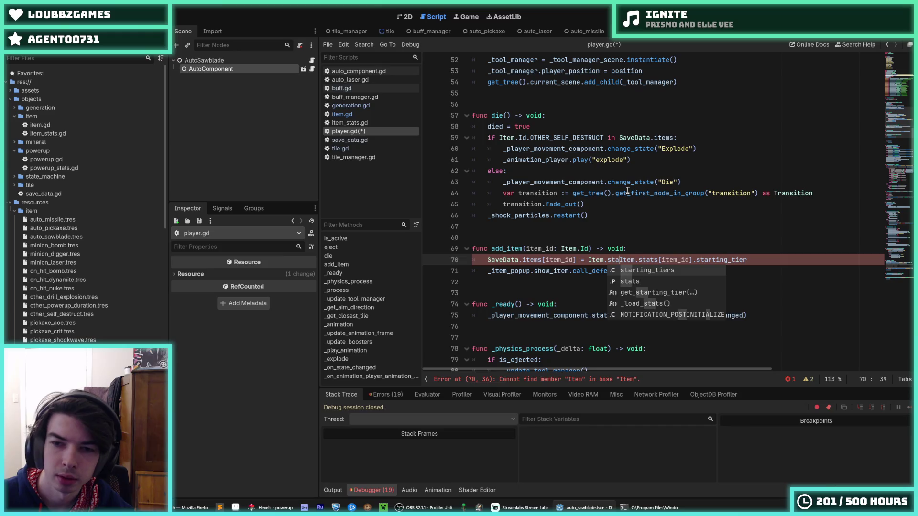
{"action": "key", "text": "Down"}
{"action": "key", "text": "Down"}
{"action": "key", "text": "Tab"}
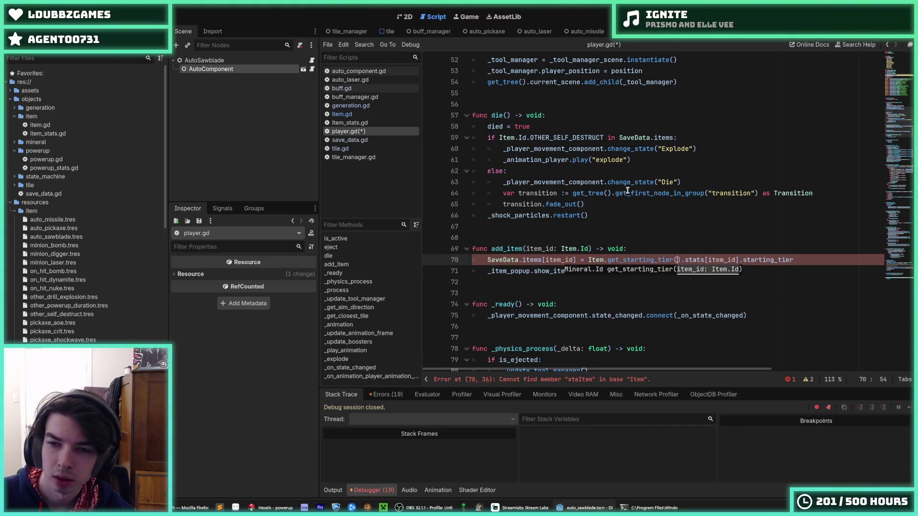
{"action": "key", "text": "Delete"}
{"action": "key", "text": "Delete"}
{"action": "key", "text": "Delete"}
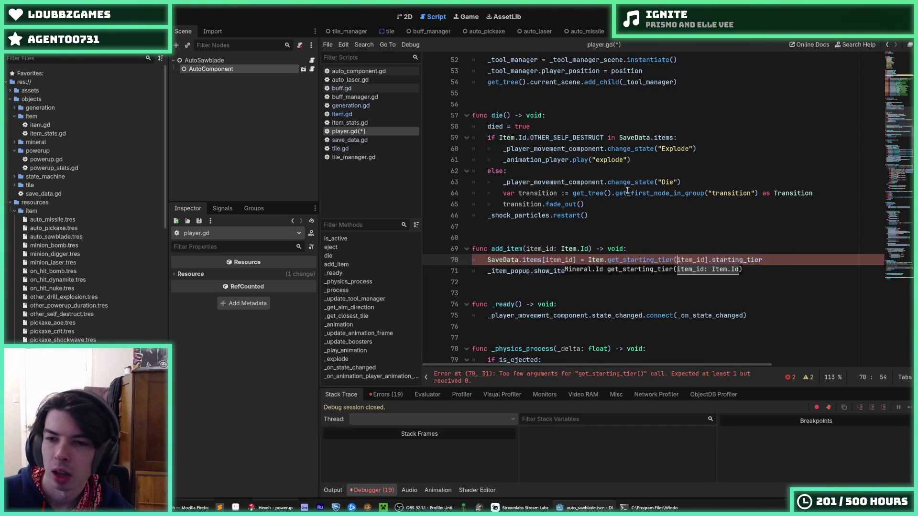
{"action": "key", "text": "End"}
{"action": "key", "text": "BackSpace"}
{"action": "key", "text": "BackSpace"}
{"action": "key", "text": "BackSpace"}
{"action": "key", "text": "BackSpace"}
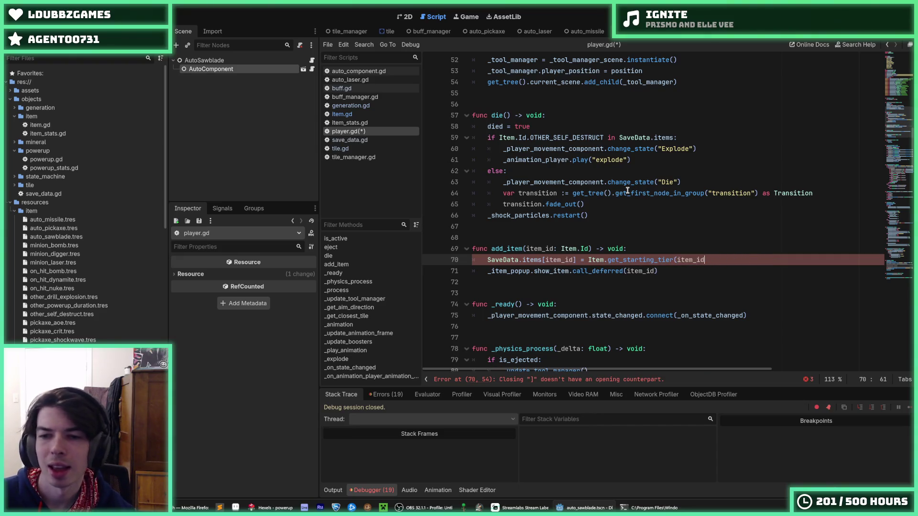
{"action": "key", "text": "ctrl+z"}
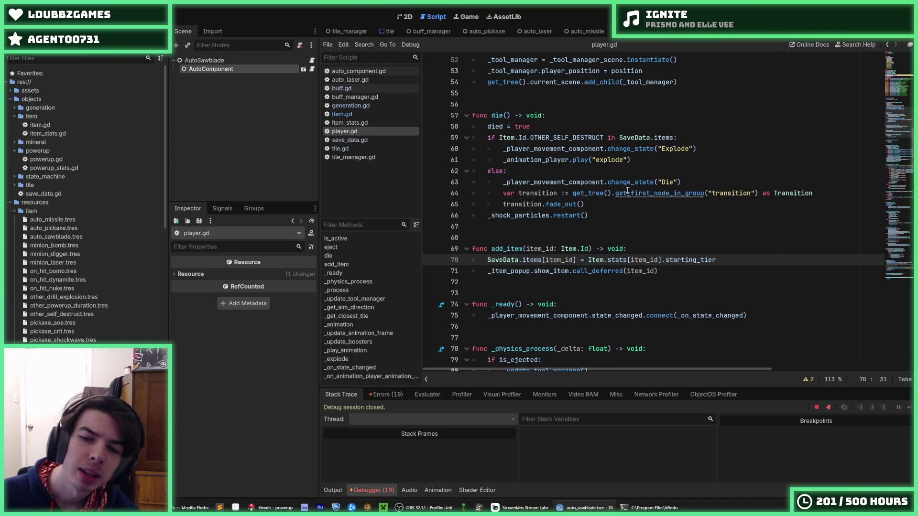
{"action": "key", "text": "ctrl+shift+z"}
{"action": "type", "text": ")"}
{"action": "key", "text": "ctrl+s"}
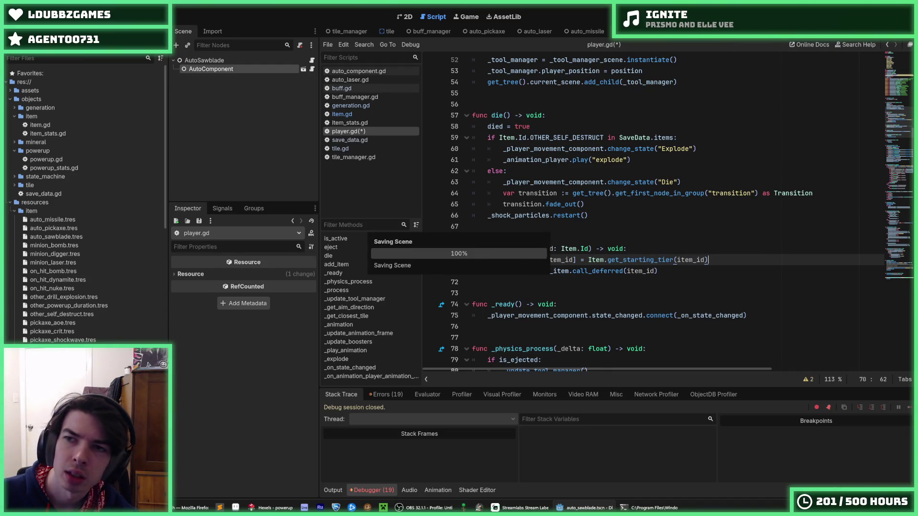
{"action": "key", "text": "F5"}
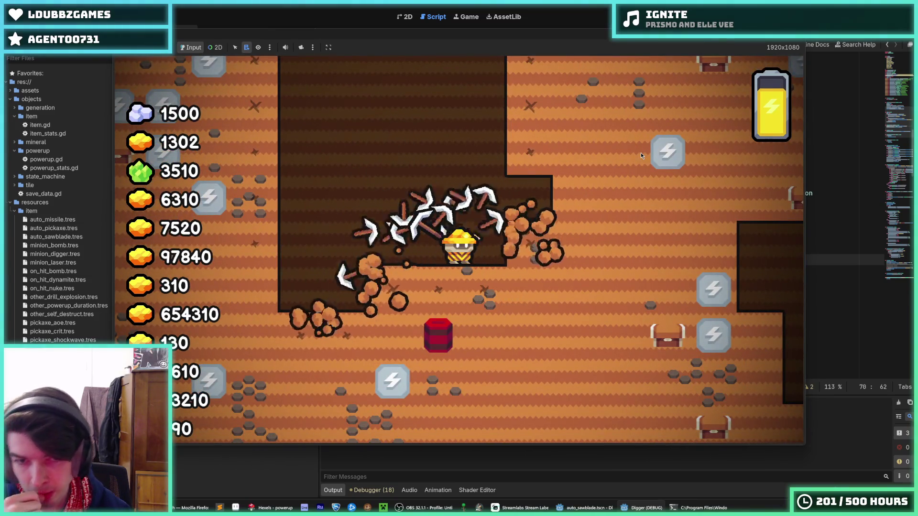
- Stop the test run after trying the Missile, AOE and Self Destruct pickups
{"action": "key", "text": "F8"}
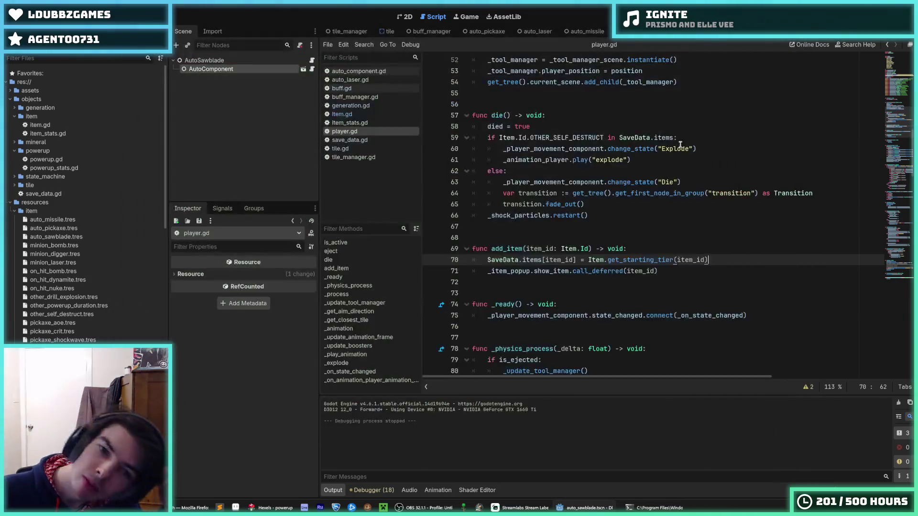
- Look through item.gd, buff.gd and buff_manager.gd, then settle on generation.gd's _add_powerups
{"action": "left_click", "coordinate": [680, 146]}
{"action": "left_click", "coordinate": [373, 113]}
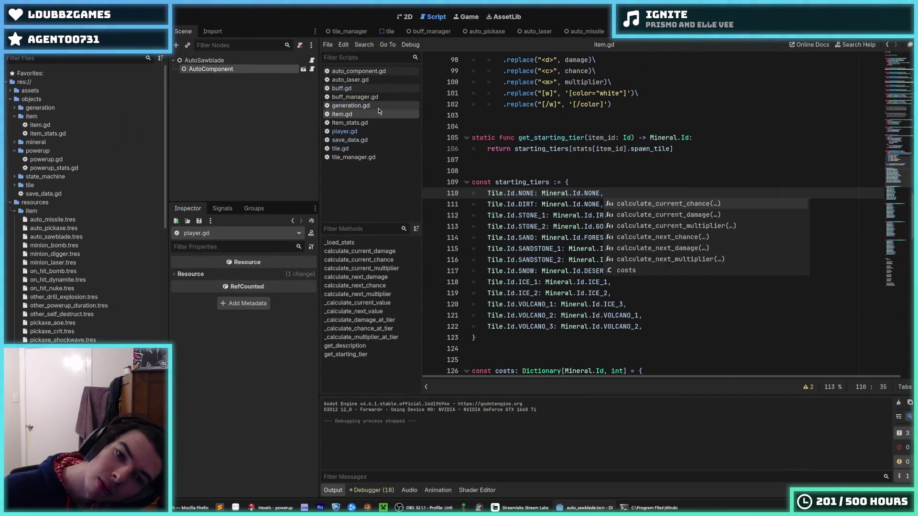
{"action": "left_click", "coordinate": [378, 105]}
{"action": "left_click", "coordinate": [372, 97]}
{"action": "left_click", "coordinate": [365, 89]}
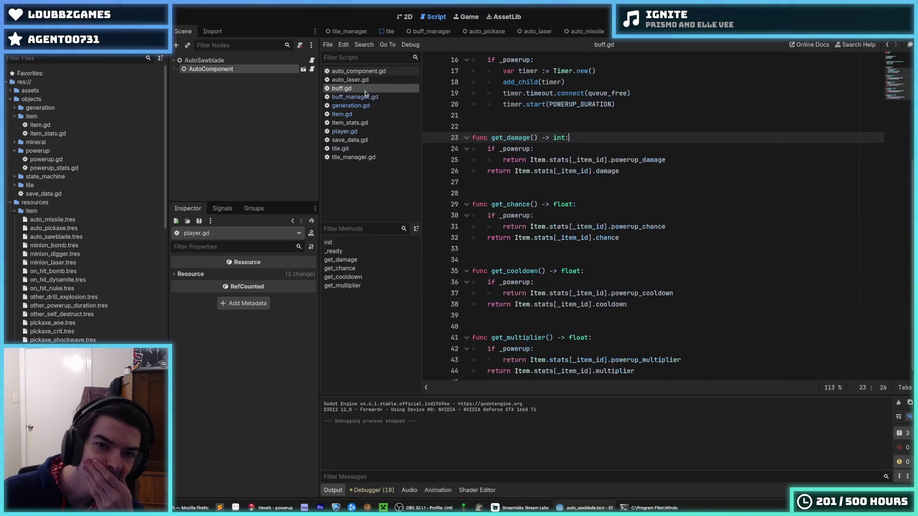
{"action": "left_click", "coordinate": [365, 97]}
{"action": "left_click", "coordinate": [361, 90]}
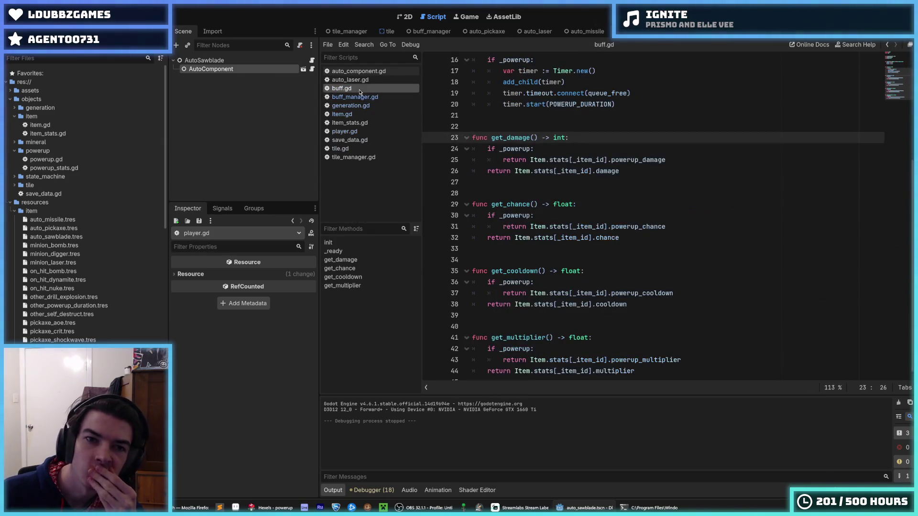
{"action": "left_click", "coordinate": [360, 97]}
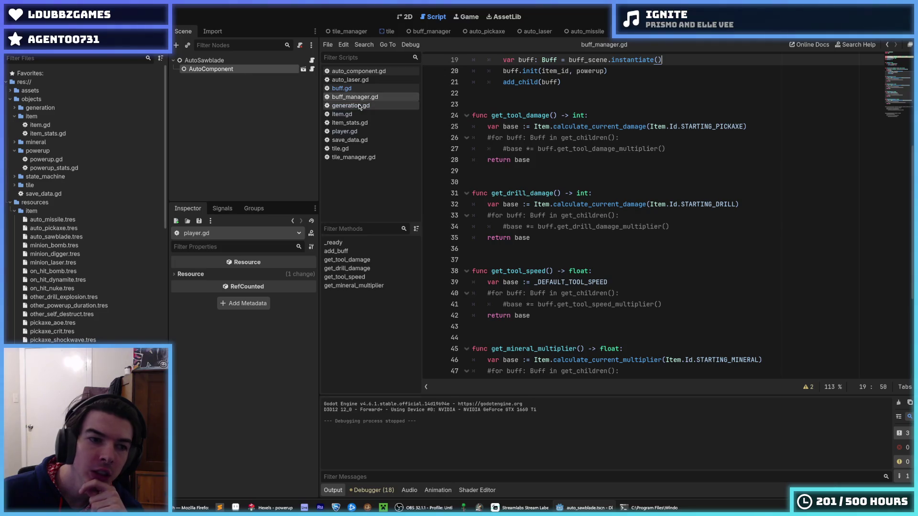
{"action": "left_click", "coordinate": [360, 106]}
{"action": "left_click", "coordinate": [360, 98]}
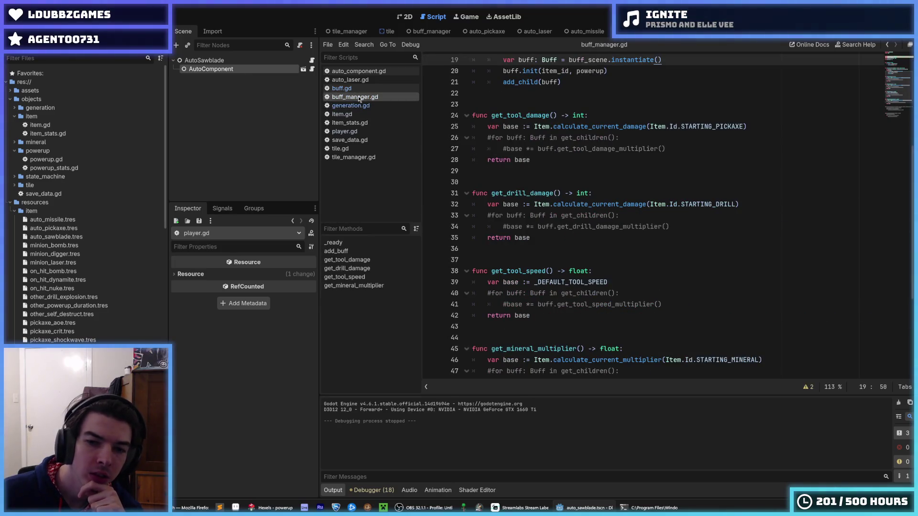
{"action": "left_click", "coordinate": [673, 166]}
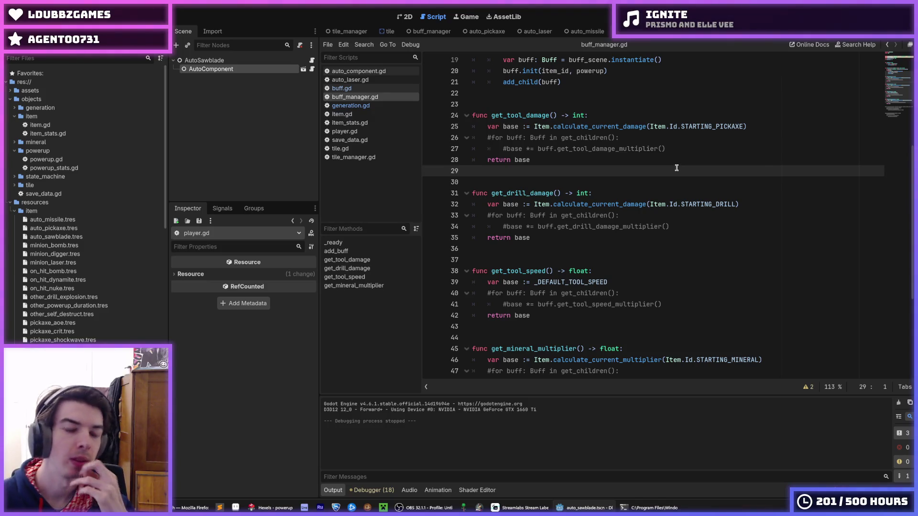
{"action": "left_click", "coordinate": [349, 105]}
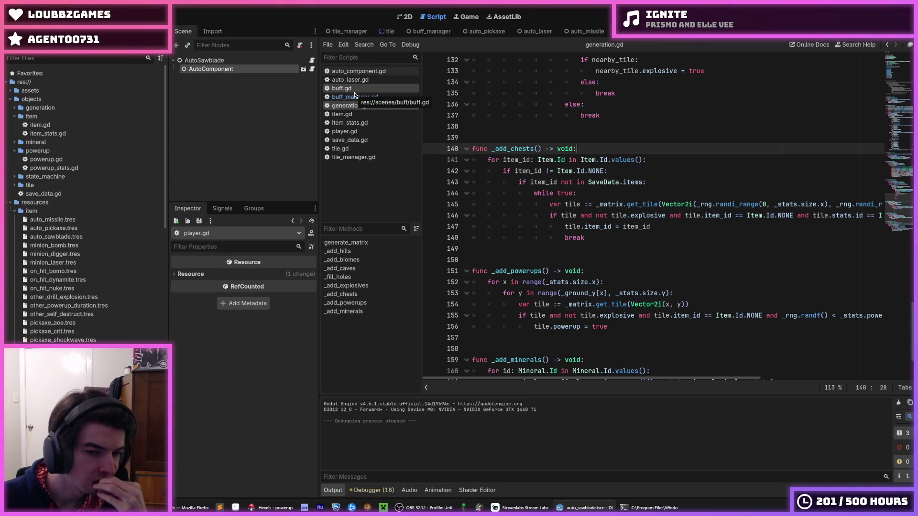
- Leave generation.gd and return to buff_manager.gd's damage and speed getters
{"action": "left_click", "coordinate": [489, 127]}
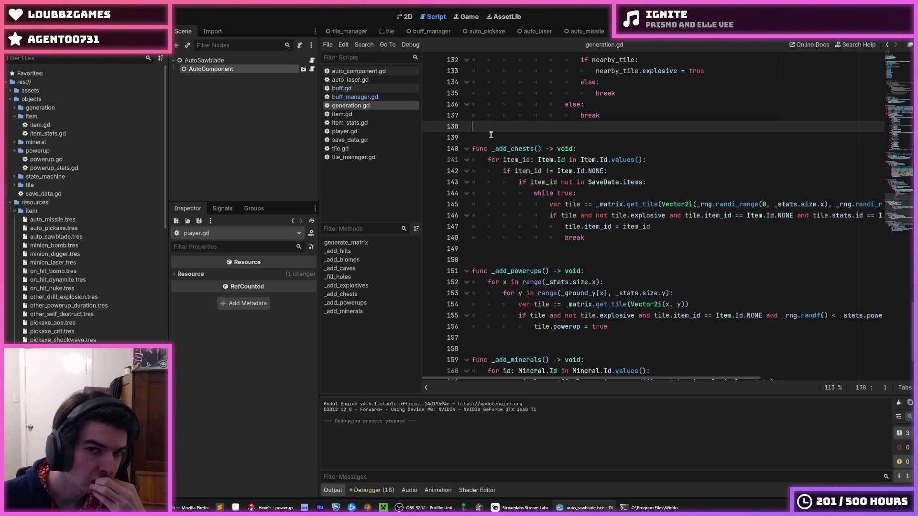
{"action": "left_click", "coordinate": [369, 98]}
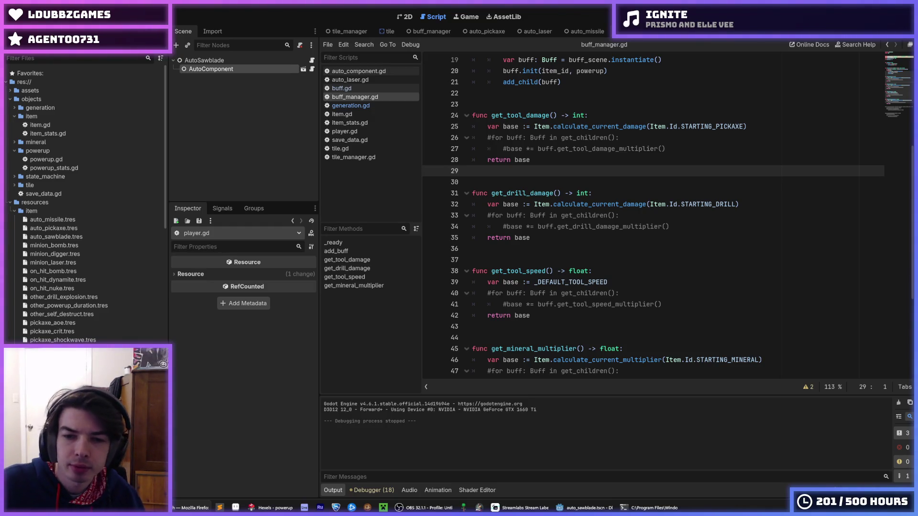
{"action": "scroll", "coordinate": [668, 321], "scroll_direction": "down", "scroll_amount": 5}
{"action": "scroll", "coordinate": [668, 322], "scroll_direction": "up", "scroll_amount": 10}
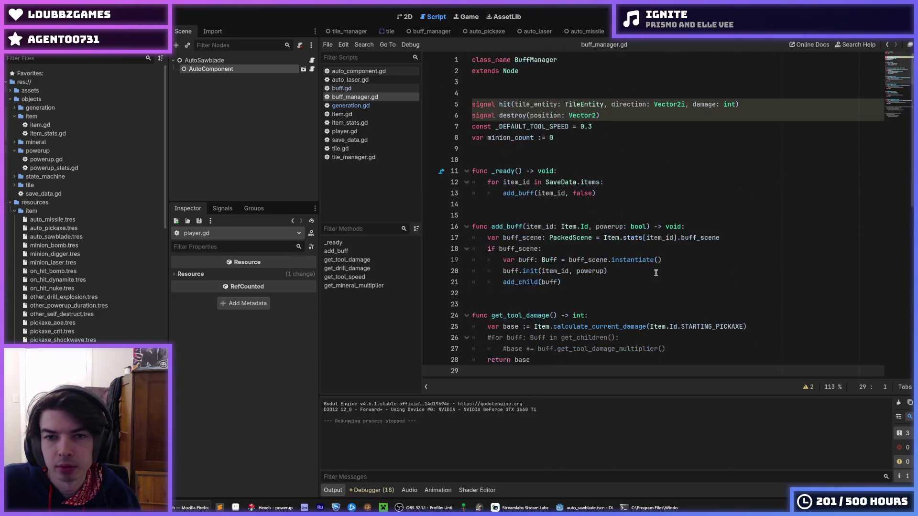
{"action": "left_click", "coordinate": [622, 193]}
{"action": "left_click", "coordinate": [622, 184]}
{"action": "left_click", "coordinate": [628, 191]}
{"action": "left_click", "coordinate": [618, 181]}
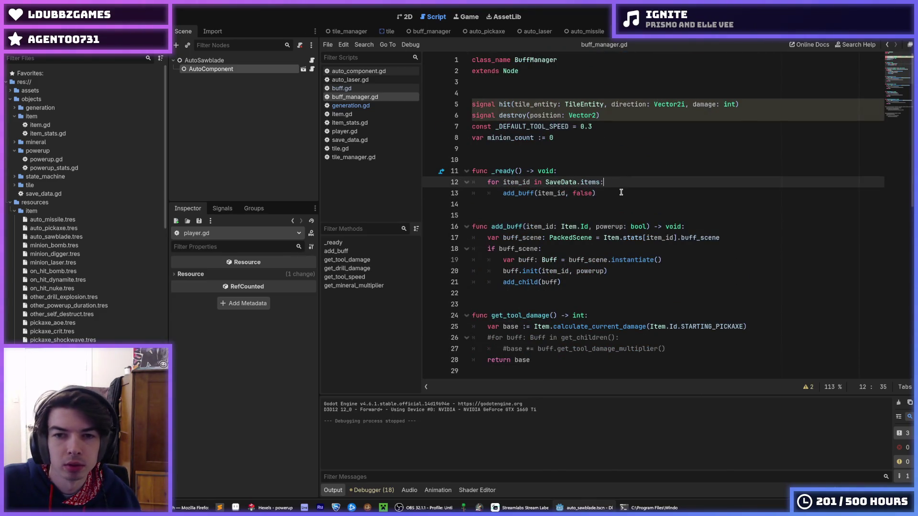
{"action": "left_click", "coordinate": [621, 192]}
{"action": "left_click", "coordinate": [621, 184]}
{"action": "left_click", "coordinate": [623, 192]}
{"action": "left_click", "coordinate": [621, 184]}
{"action": "left_click", "coordinate": [627, 195]}
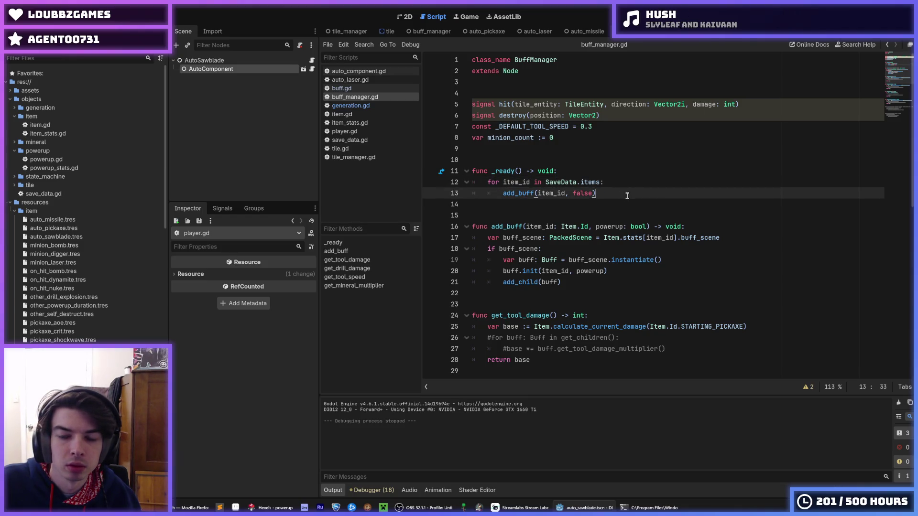
{"action": "key", "text": "Up"}
{"action": "key", "text": "Down"}
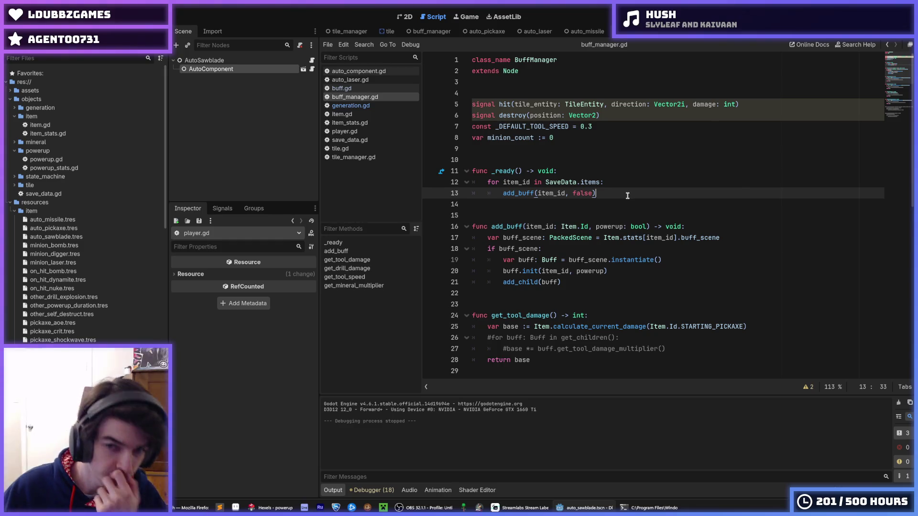
{"action": "key", "text": "Up"}
{"action": "key", "text": "Down"}
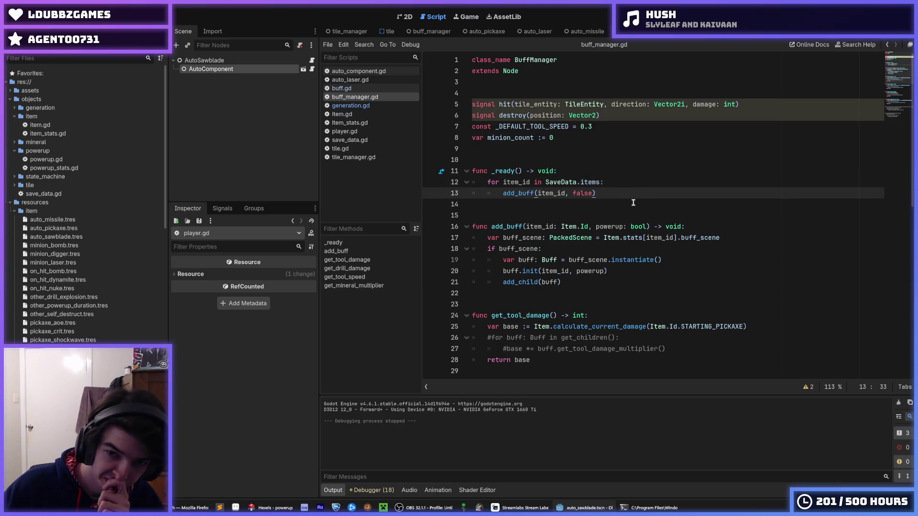
{"action": "left_click", "coordinate": [616, 187]}
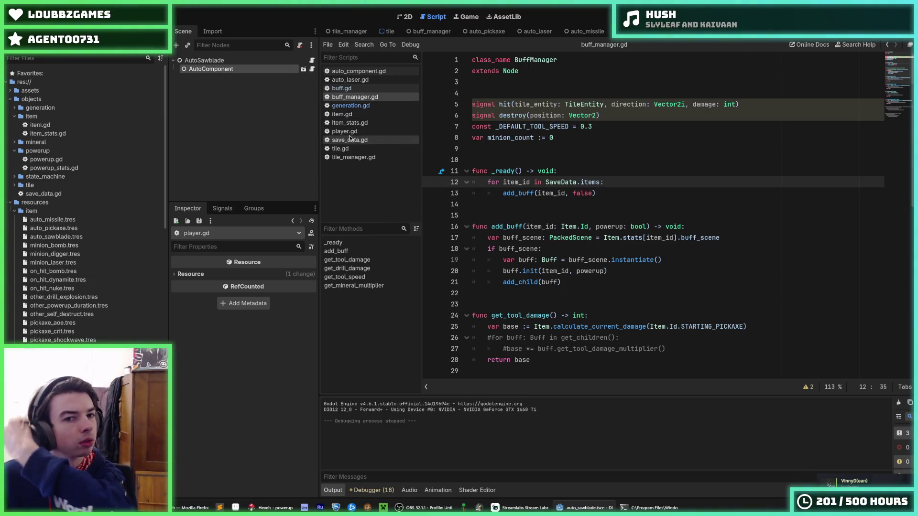
- Find the AUTO_PICKAXE add_buff call inside tile.gd's _add_powerup function
{"action": "left_click", "coordinate": [355, 149]}
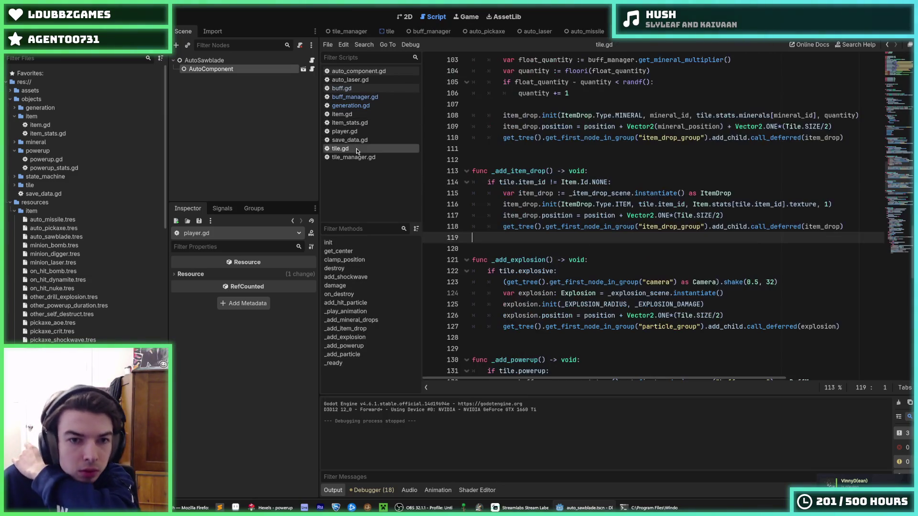
{"action": "left_click", "coordinate": [564, 244]}
{"action": "scroll", "coordinate": [572, 241], "scroll_direction": "up", "scroll_amount": 4}
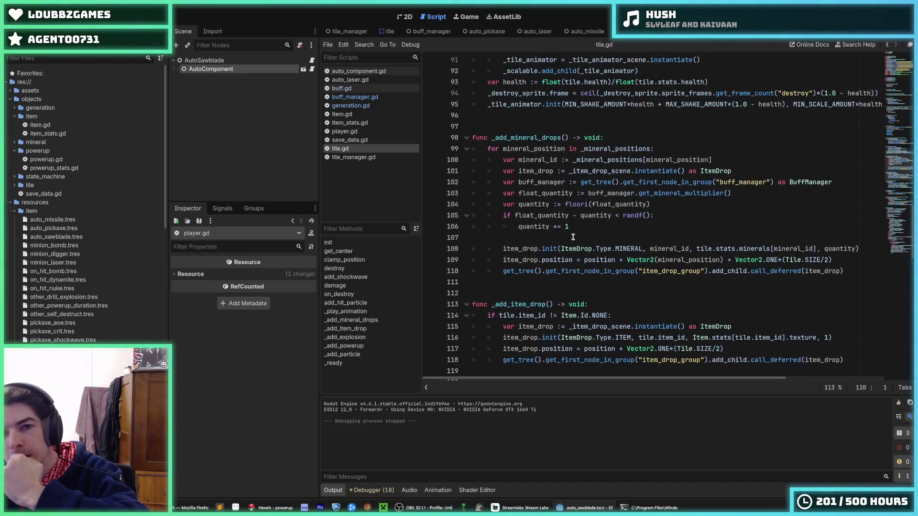
{"action": "left_click", "coordinate": [654, 216]}
{"action": "scroll", "coordinate": [646, 215], "scroll_direction": "down", "scroll_amount": 7}
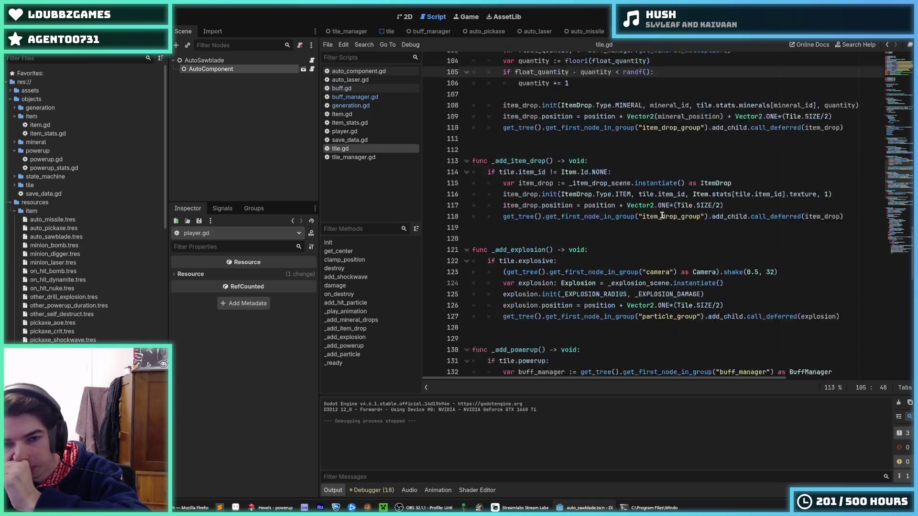
{"action": "scroll", "coordinate": [646, 213], "scroll_direction": "down", "scroll_amount": 3}
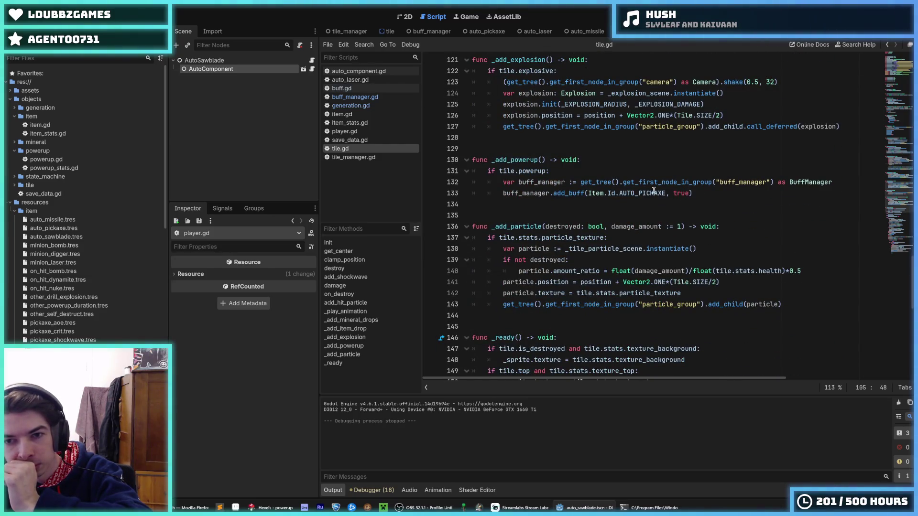
{"action": "double_click", "coordinate": [653, 192]}
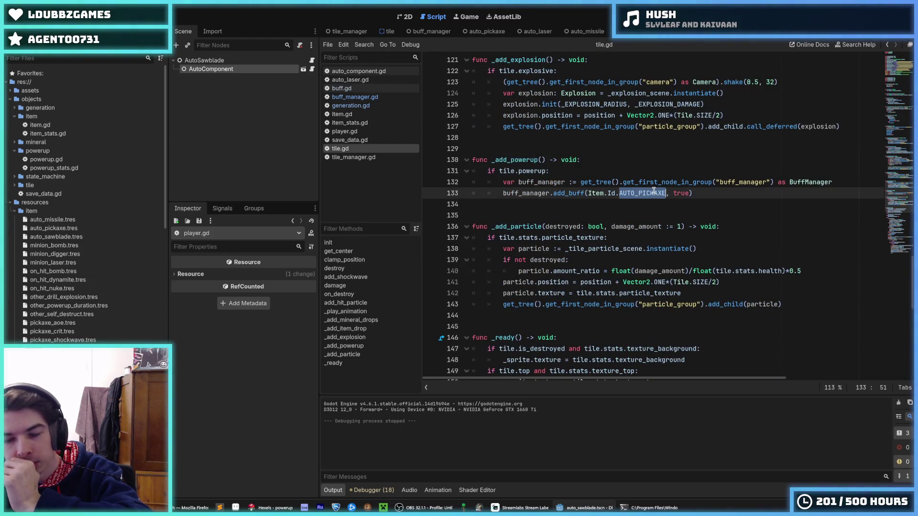
- Add a buff_manager.add_powerup(tile.stats.id) call below the buff_manager lookup in _add_powerup
{"action": "left_click", "coordinate": [582, 186]}
{"action": "left_click", "coordinate": [589, 190]}
{"action": "left_click", "coordinate": [588, 185]}
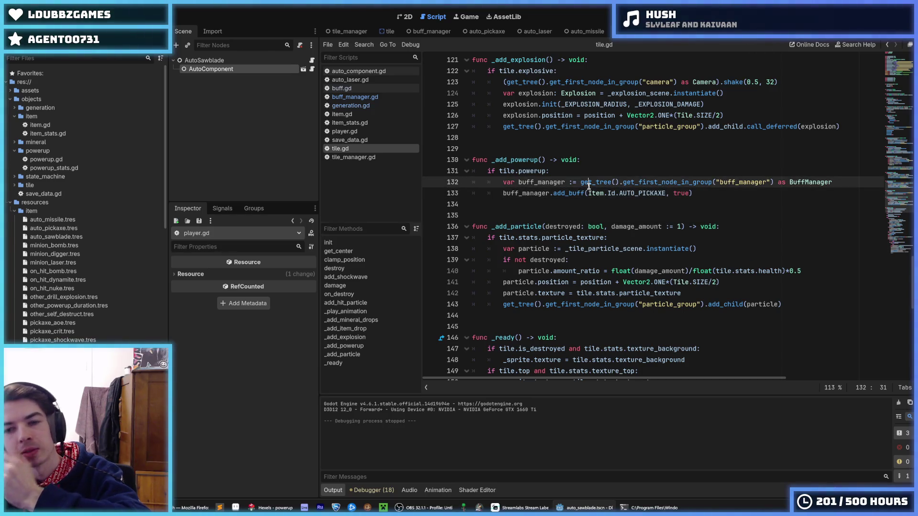
{"action": "key", "text": "End"}
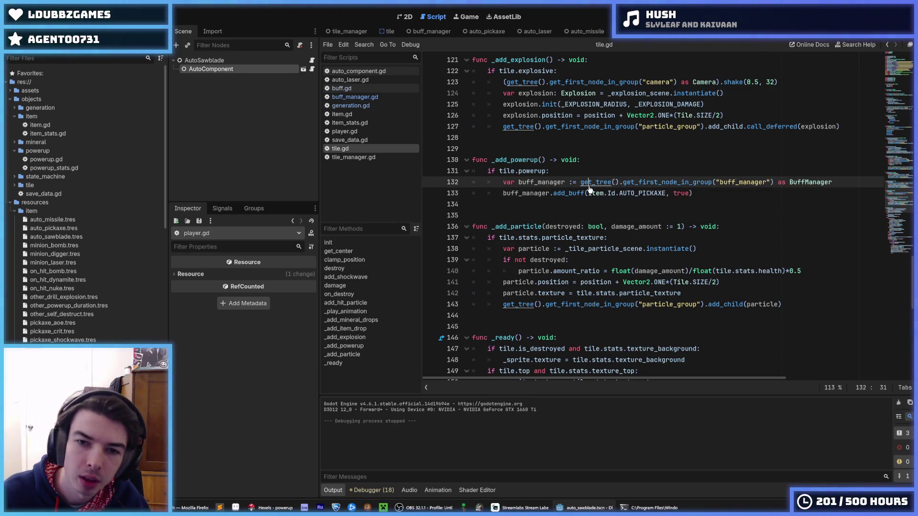
{"action": "key", "text": "Return"}
{"action": "type", "text": "_buff_manager."}
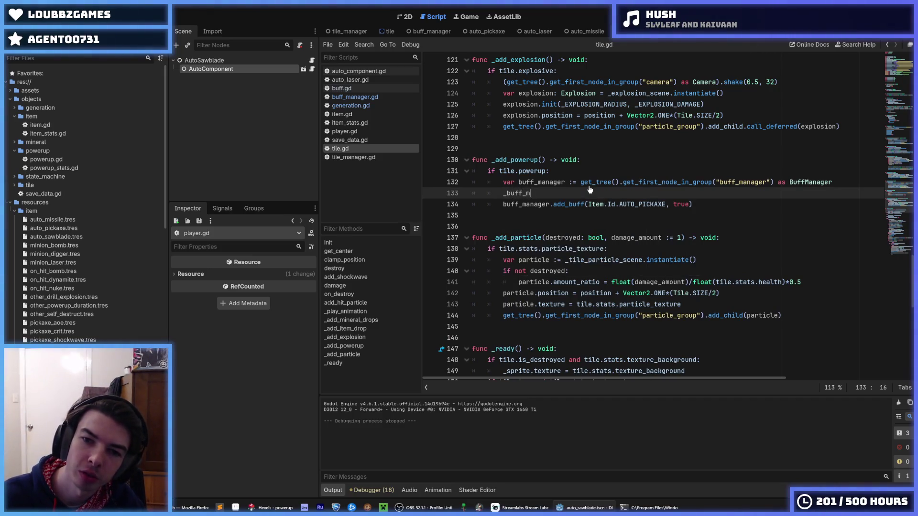
{"action": "type", "text": "add_"}
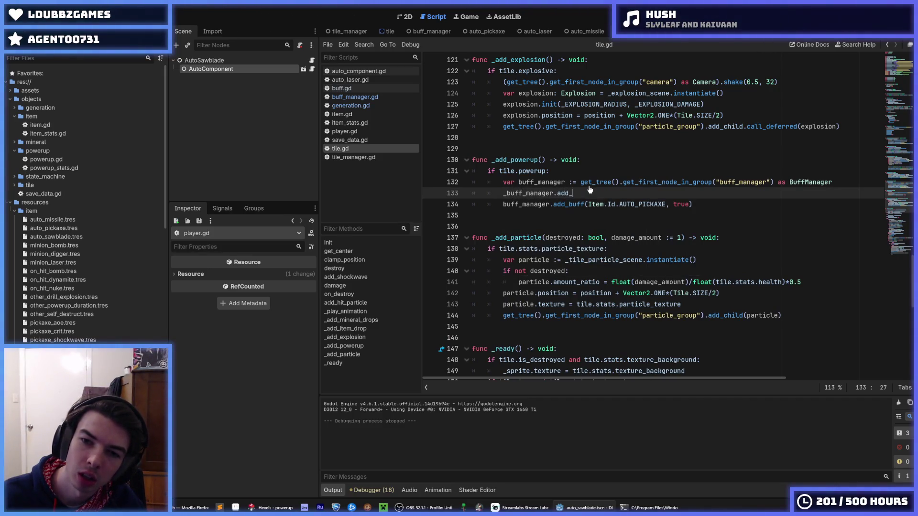
{"action": "type", "text": "powerup("}
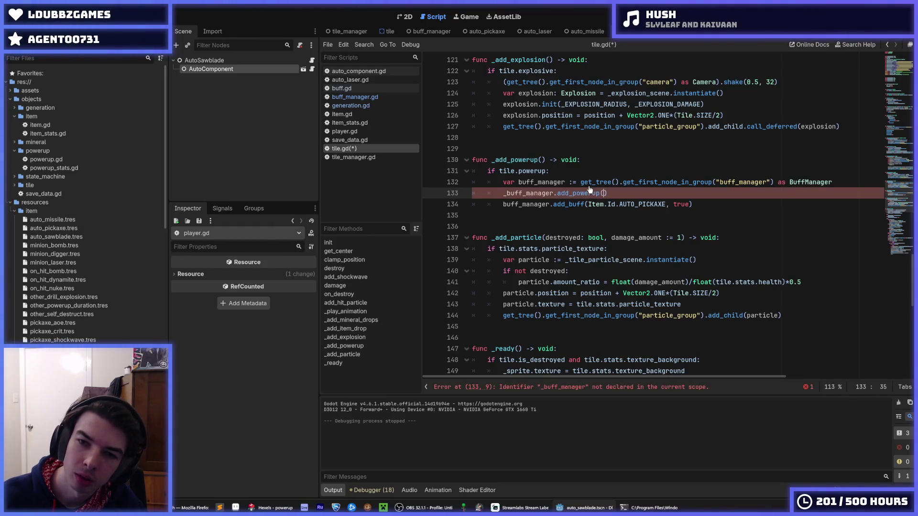
{"action": "type", "text": "T"}
{"action": "key", "text": "Escape"}
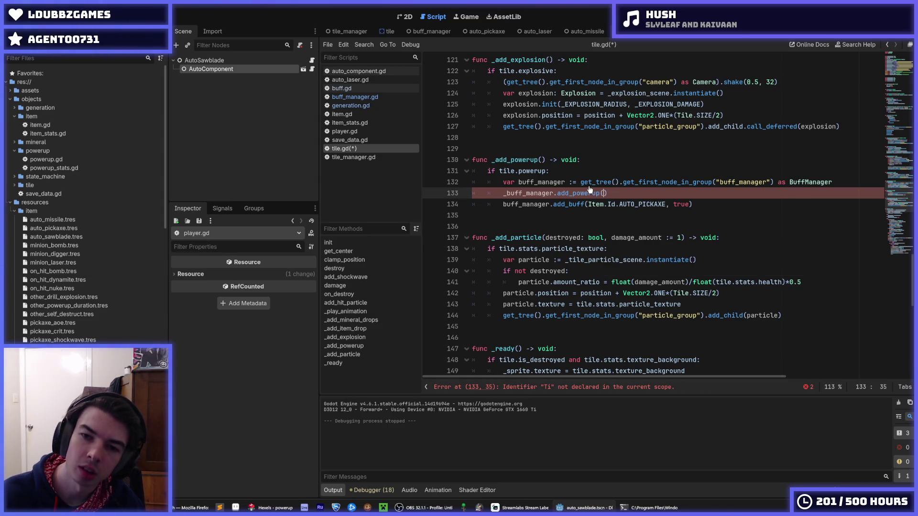
{"action": "key", "text": "BackSpace"}
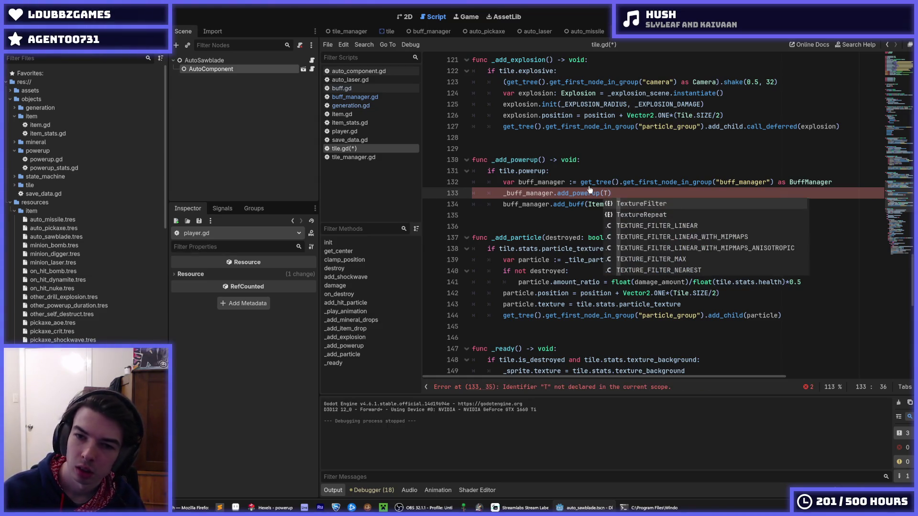
{"action": "type", "text": "stats"}
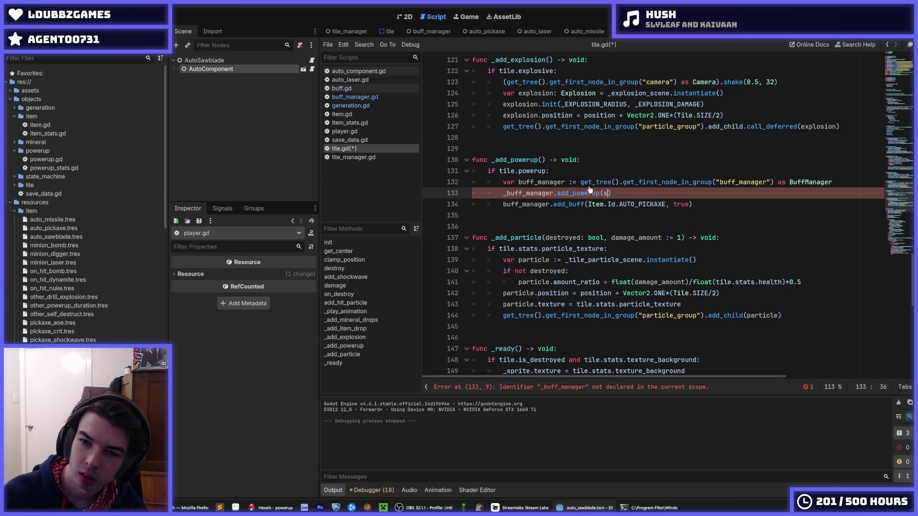
{"action": "key", "text": "BackSpace"}
{"action": "key", "text": "BackSpace"}
{"action": "key", "text": "BackSpace"}
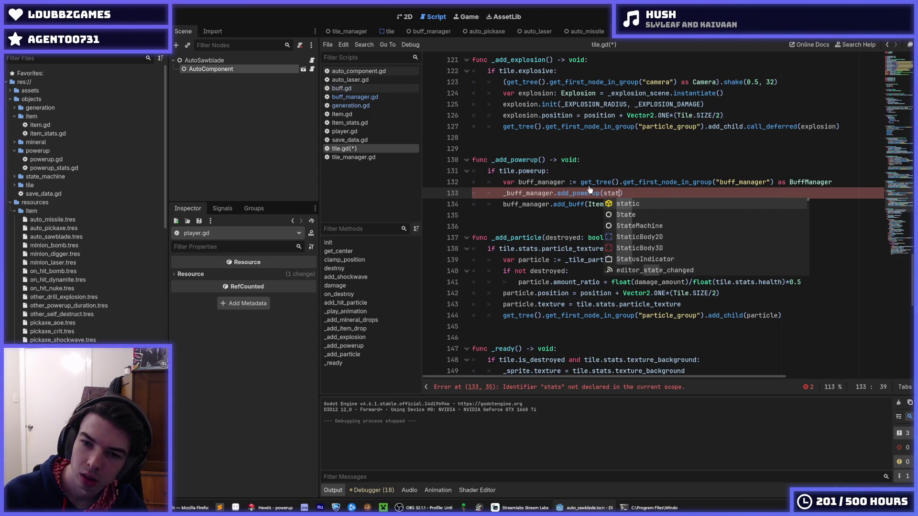
{"action": "type", "text": "ti"}
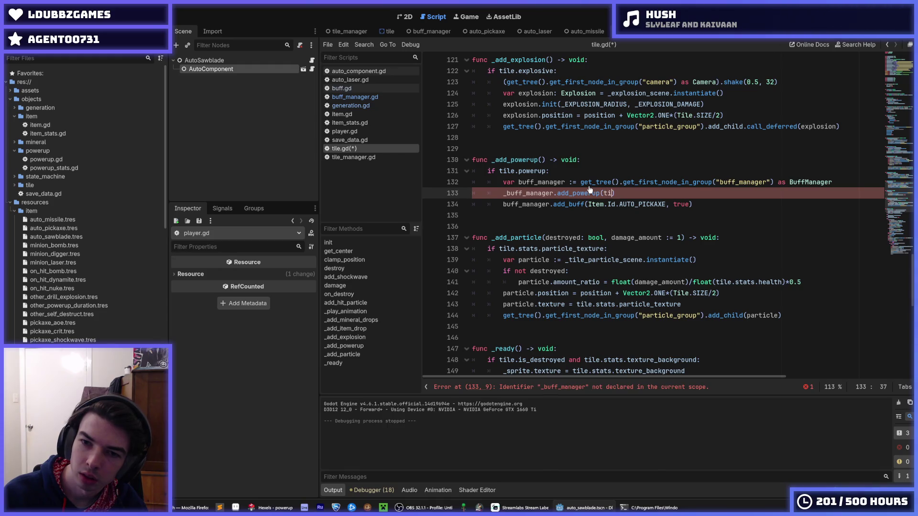
{"action": "type", "text": "le._"}
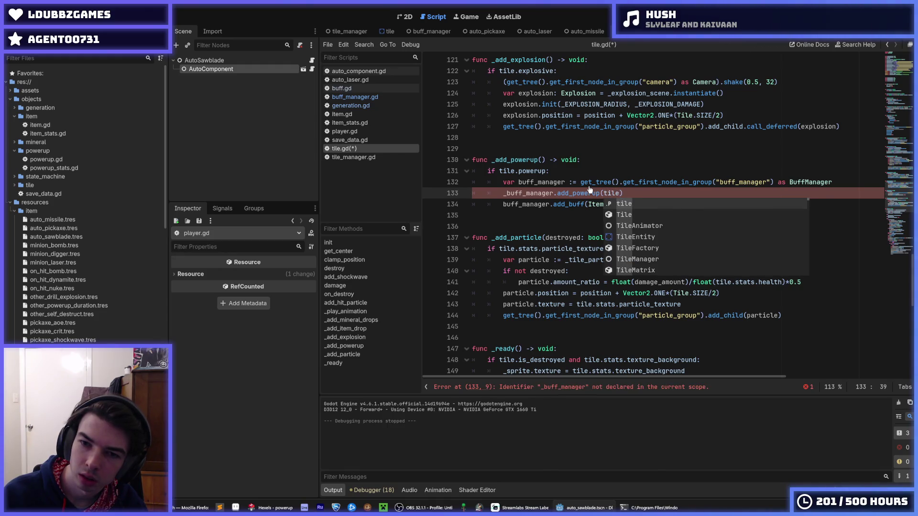
{"action": "key", "text": "BackSpace"}
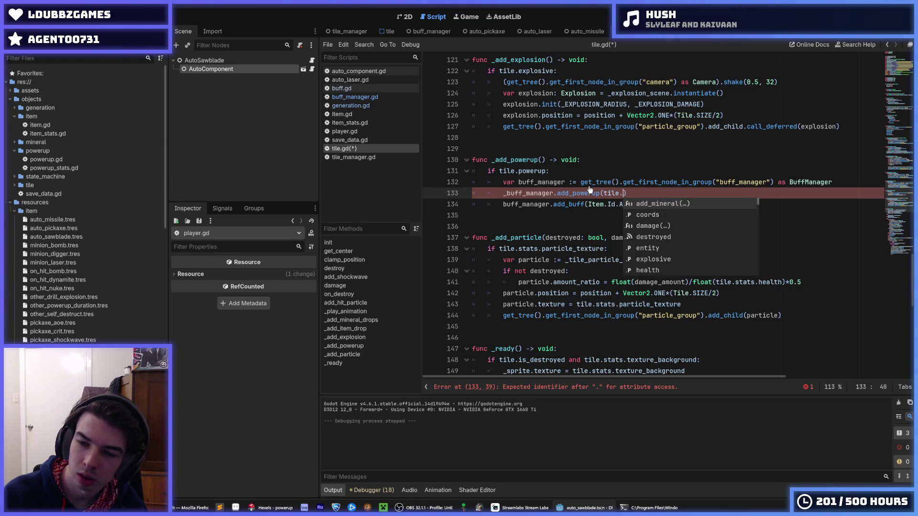
{"action": "type", "text": "stats.id"}
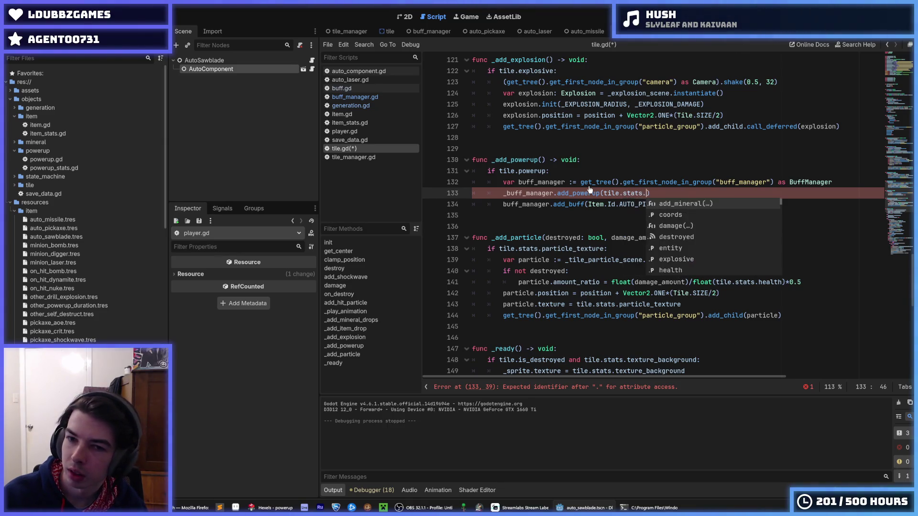
{"action": "key", "text": "Escape"}
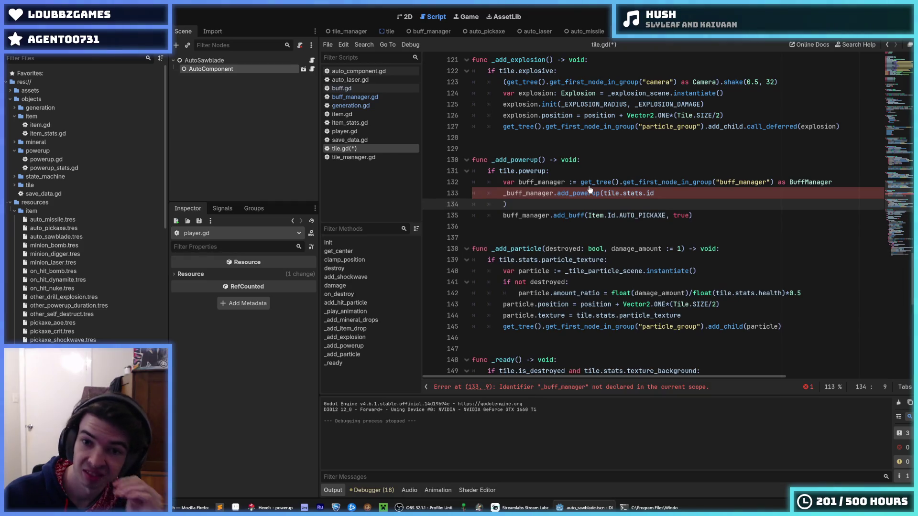
- Remove the stray underscore and the AUTO_PICKAXE add_buff line, save tile.gd, go to buff_manager.gd
{"action": "key", "text": "Down"}
{"action": "key", "text": "End"}
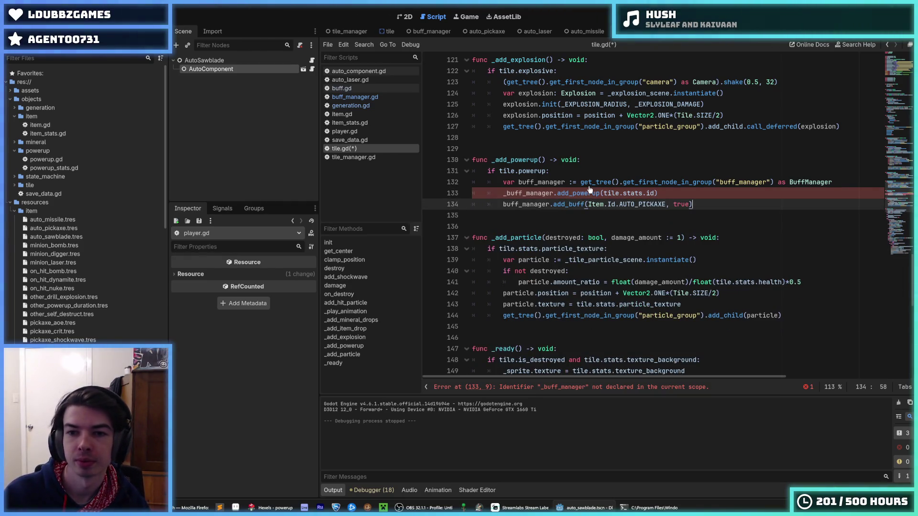
{"action": "left_click", "coordinate": [689, 197], "text": "shift"}
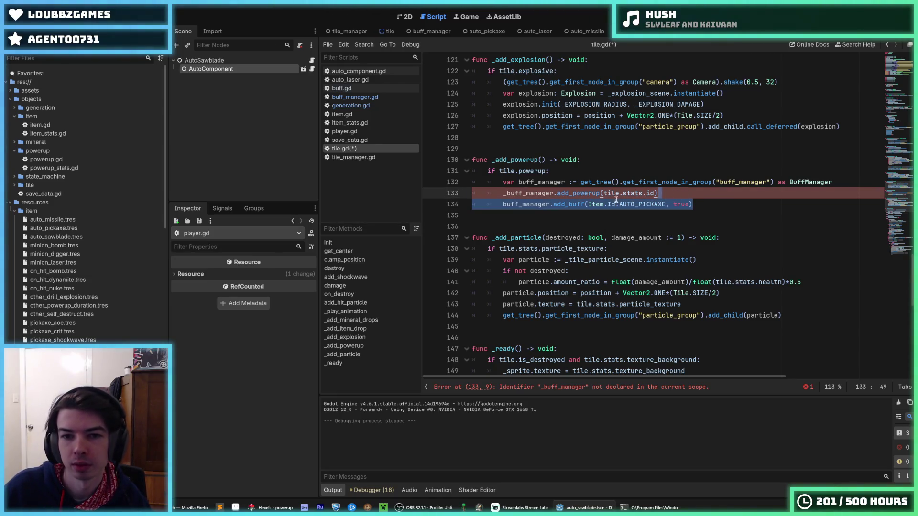
{"action": "left_click", "coordinate": [506, 196]}
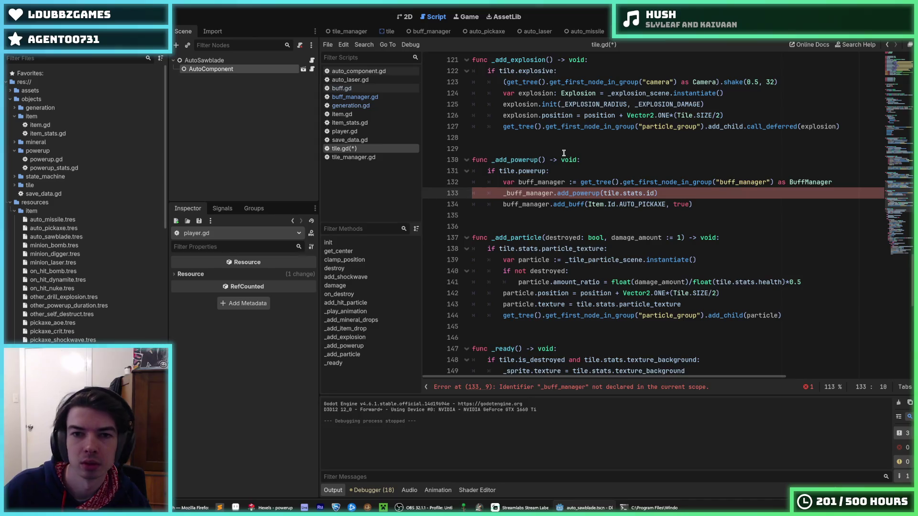
{"action": "scroll", "coordinate": [563, 153], "scroll_direction": "up", "scroll_amount": 5}
{"action": "scroll", "coordinate": [564, 153], "scroll_direction": "down", "scroll_amount": 2}
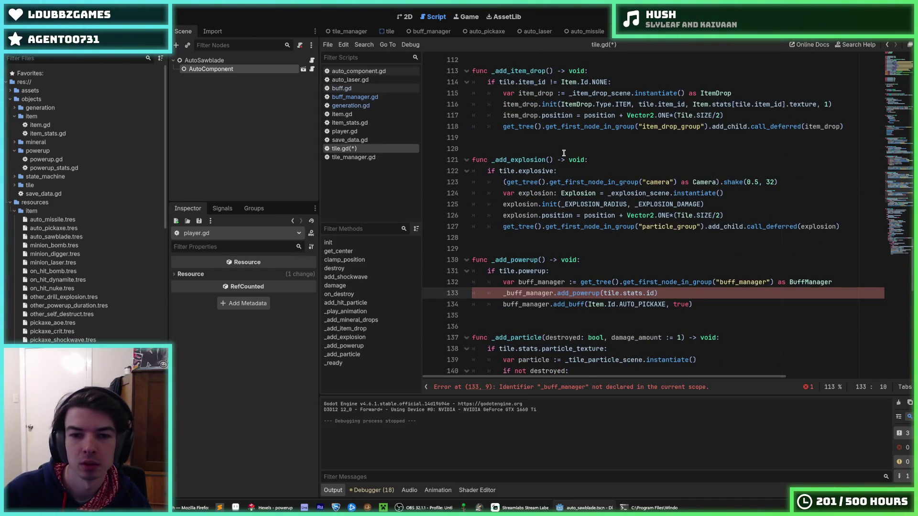
{"action": "key", "text": "BackSpace"}
{"action": "key", "text": "Down"}
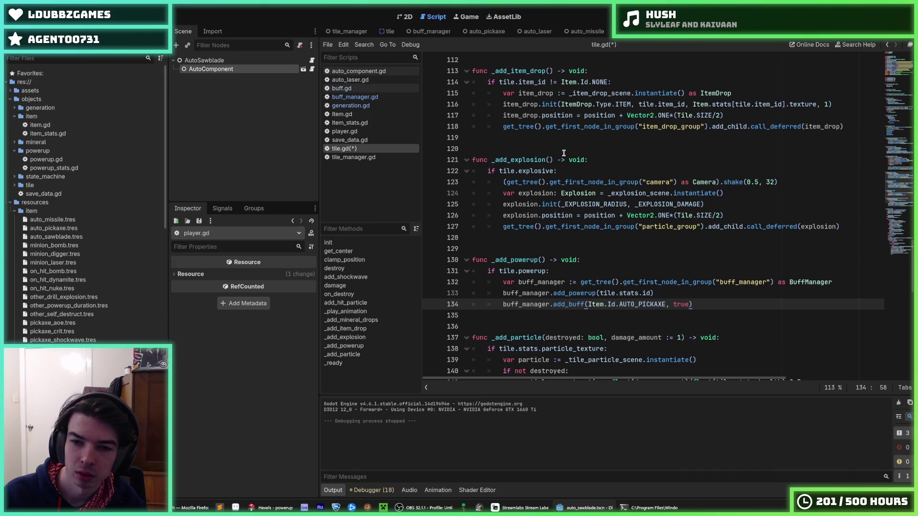
{"action": "key", "text": "shift+Up"}
{"action": "key", "text": "BackSpace"}
{"action": "key", "text": "ctrl+s"}
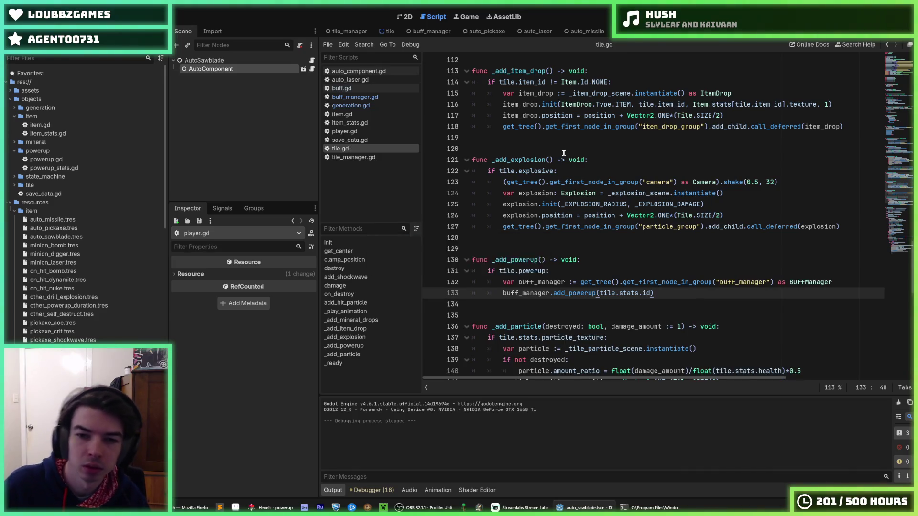
{"action": "left_click", "coordinate": [354, 97]}
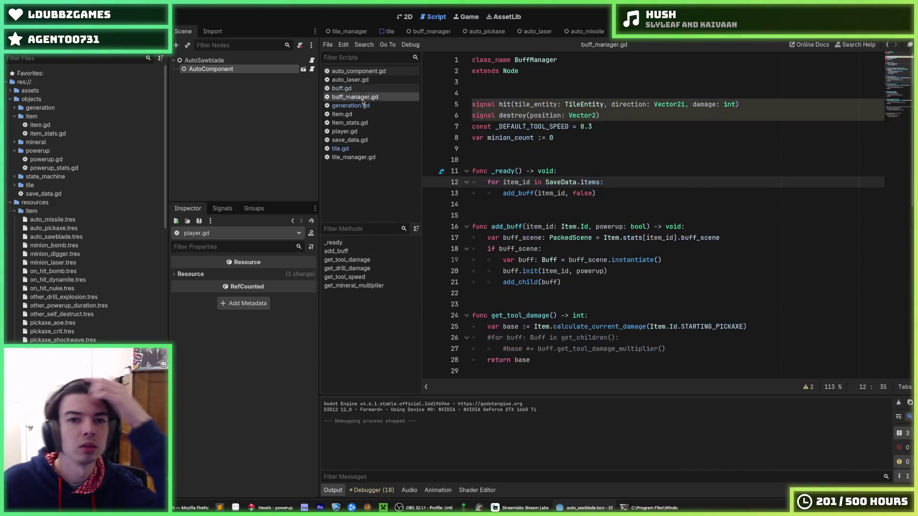
- Make room for a new function below add_buff in buff_manager.gd
{"action": "left_click", "coordinate": [596, 170]}
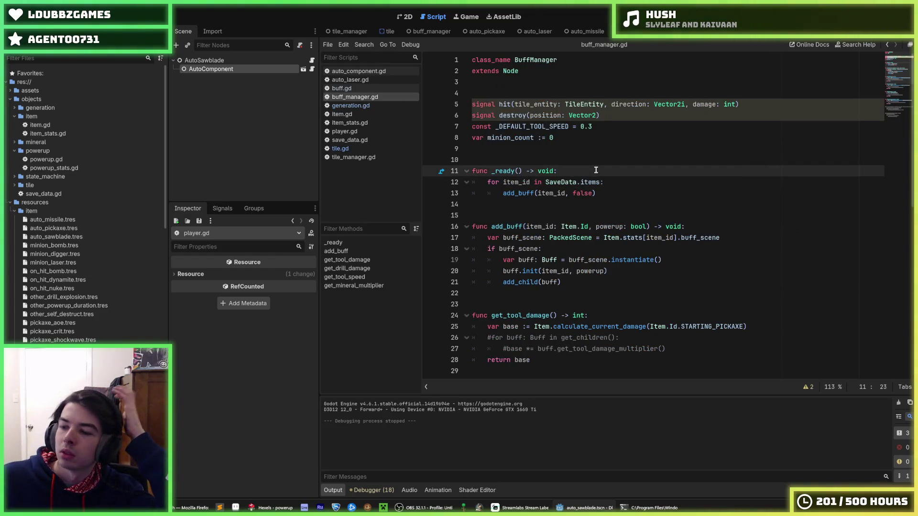
{"action": "left_click", "coordinate": [601, 127]}
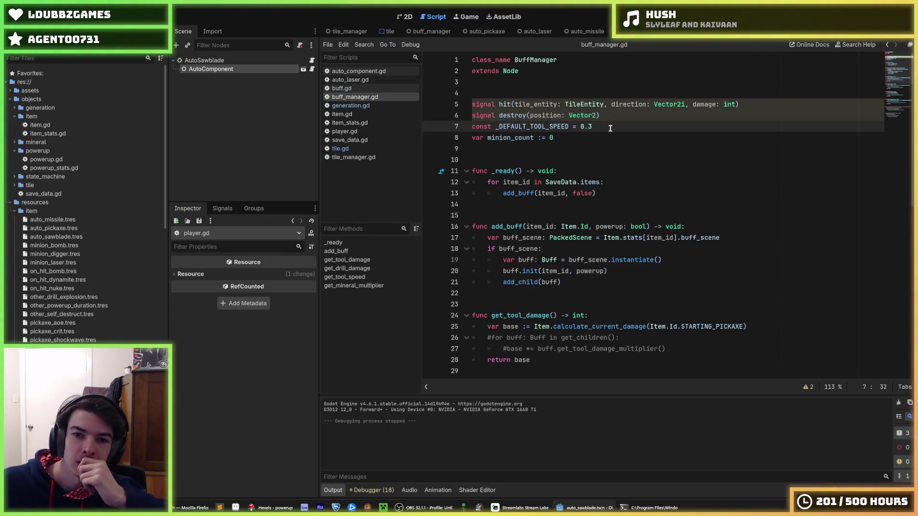
{"action": "scroll", "coordinate": [573, 158], "scroll_direction": "down", "scroll_amount": 1}
{"action": "left_click", "coordinate": [557, 177]}
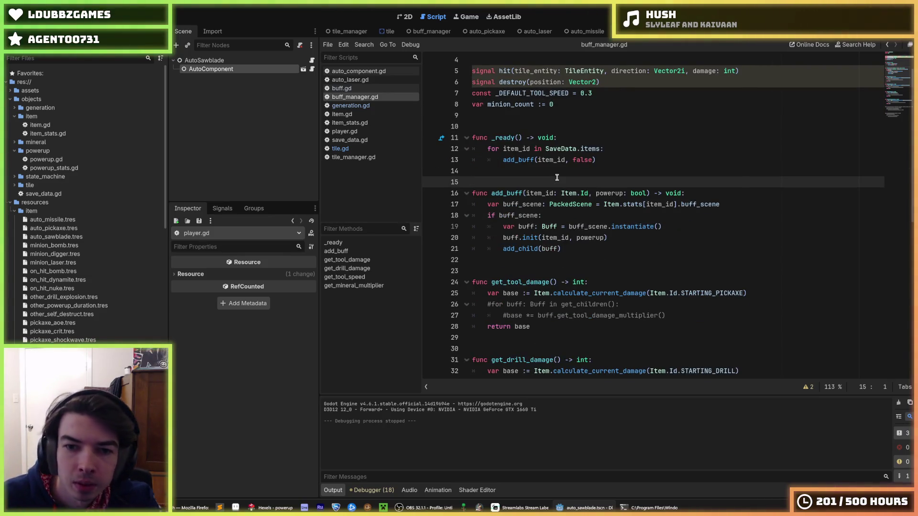
{"action": "key", "text": "Down"}
{"action": "key", "text": "Down"}
{"action": "key", "text": "Down"}
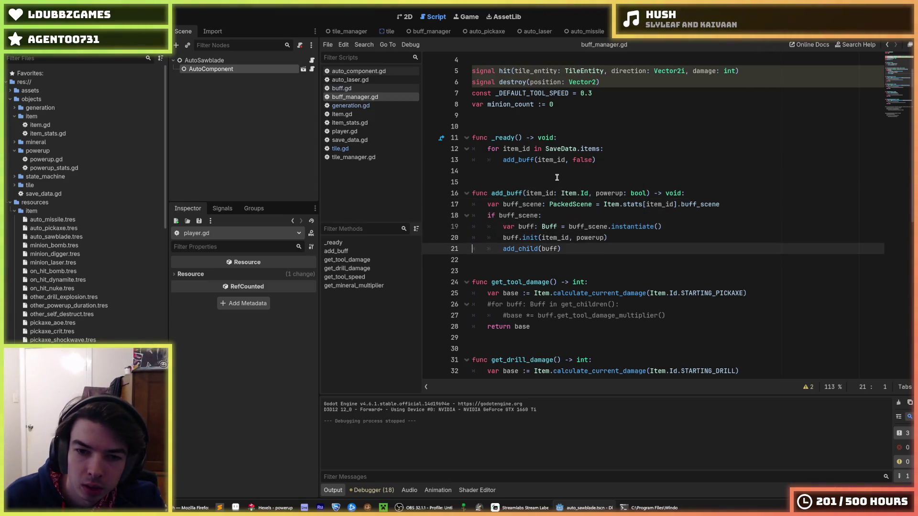
{"action": "key", "text": "Down"}
{"action": "key", "text": "Return"}
{"action": "key", "text": "Return"}
{"action": "key", "text": "Up"}
{"action": "key", "text": "Return"}
- Declare func add_powerup(tile_id: Tile.Id) -> void
{"action": "type", "text": "fu"}
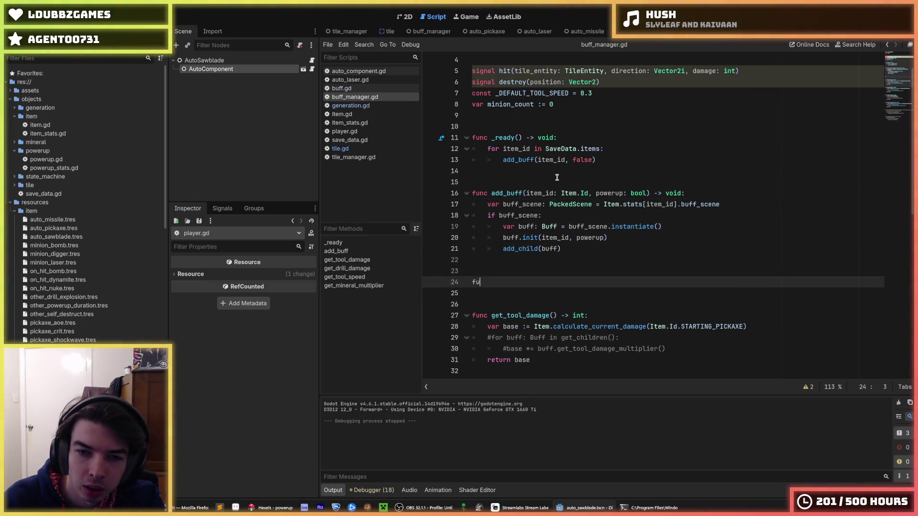
{"action": "type", "text": "nc add_poweru"}
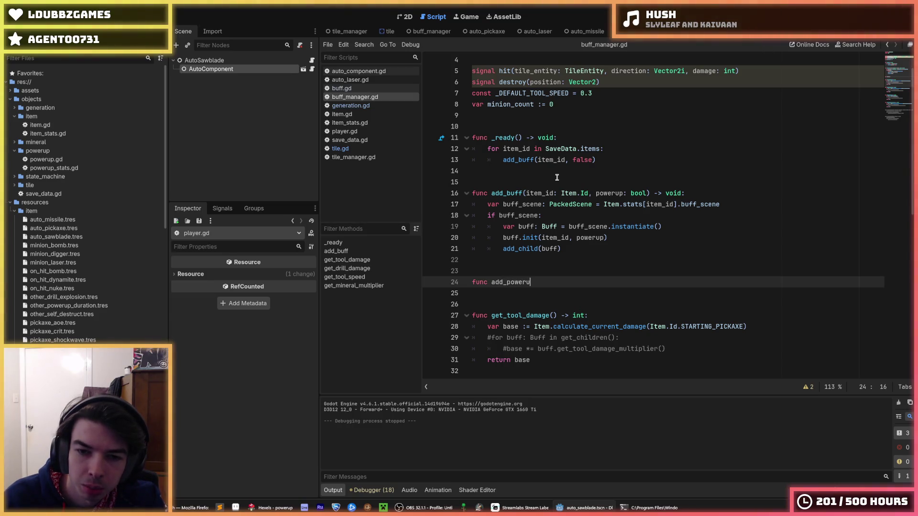
{"action": "type", "text": "p("}
{"action": "type", "text": "tile_id: "}
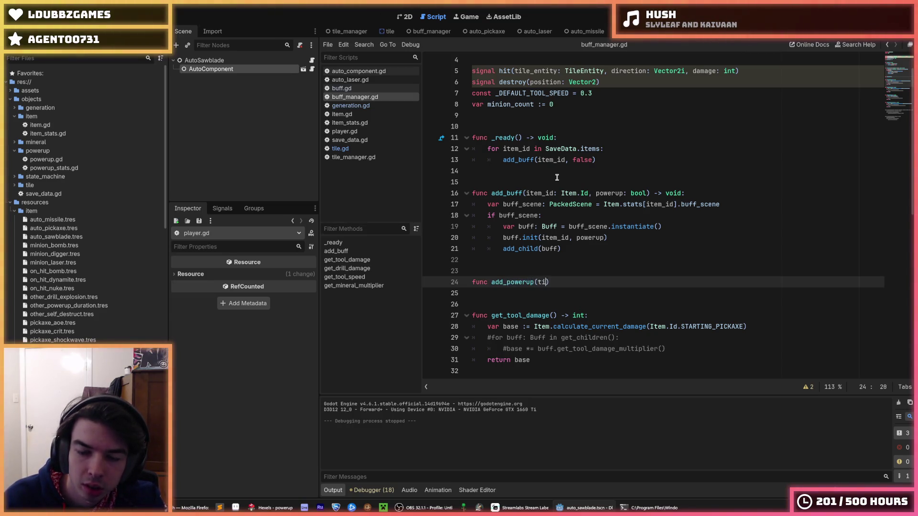
{"action": "type", "text": "Tile.T"}
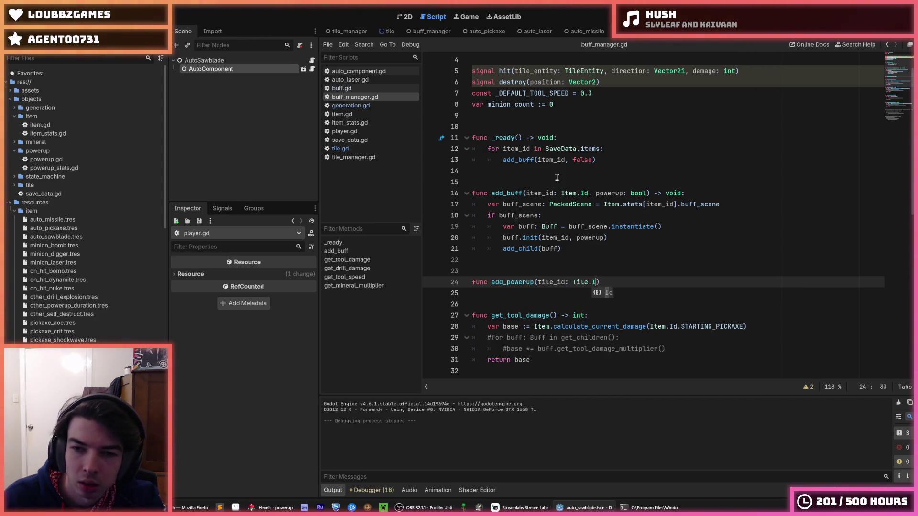
{"action": "key", "text": "BackSpace"}
{"action": "type", "text": "Id"}
{"action": "key", "text": "ctrl+v"}
- Start a while true: loop that picks a random value from Item.Id.values()
{"action": "type", "text": "whil"}
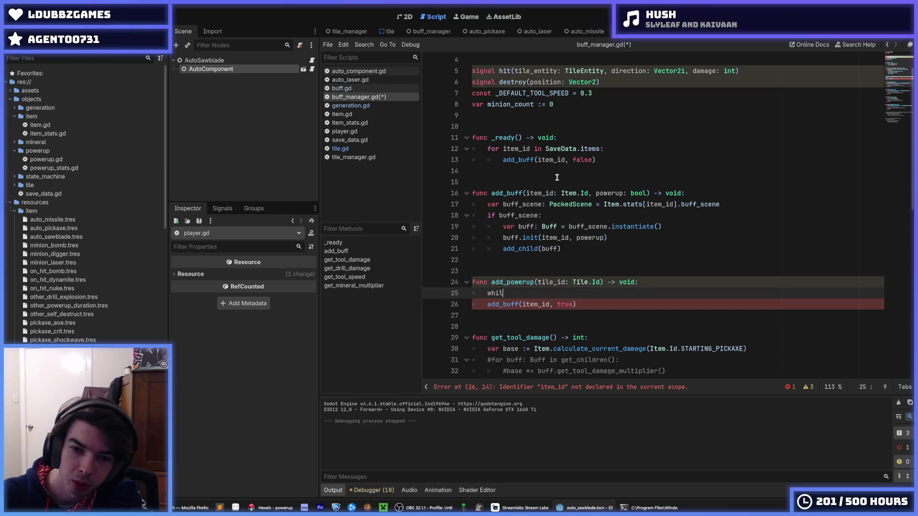
{"action": "type", "text": "e true:"}
{"action": "key", "text": "Return"}
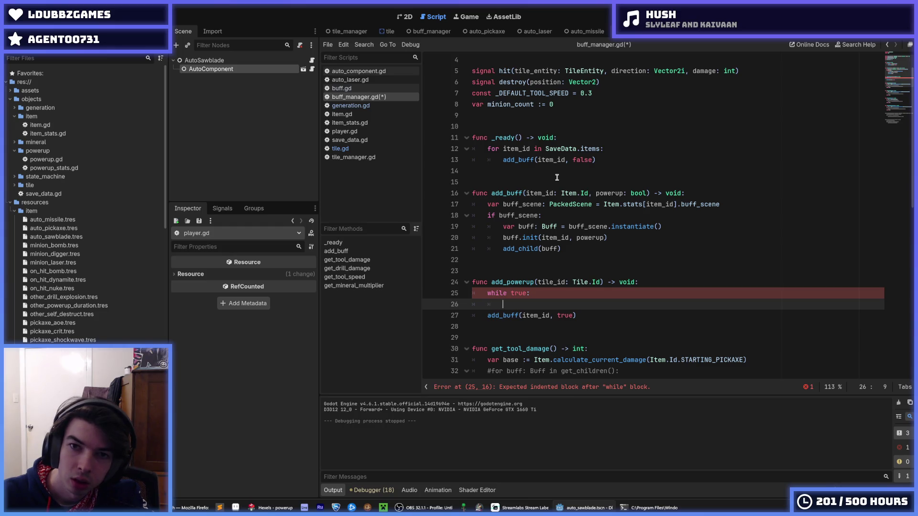
{"action": "type", "text": "Tr"}
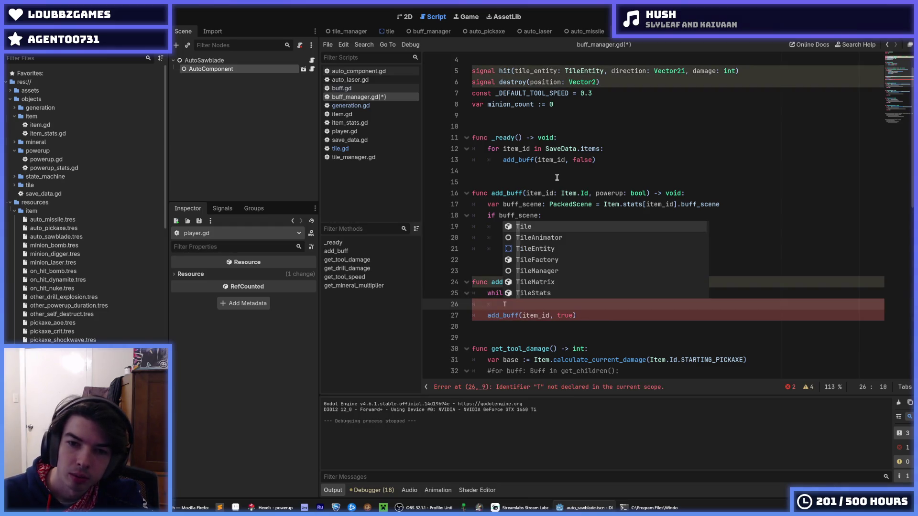
{"action": "key", "text": "BackSpace"}
{"action": "key", "text": "BackSpace"}
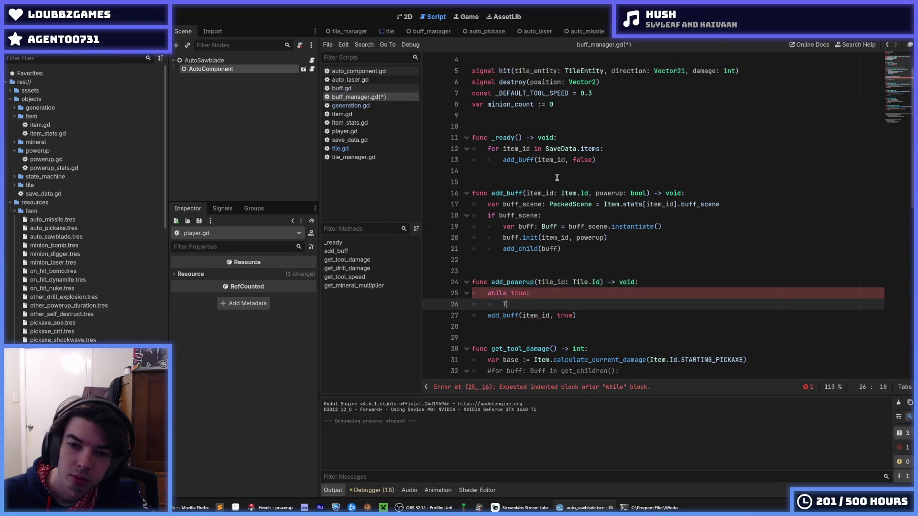
{"action": "type", "text": "Ti"}
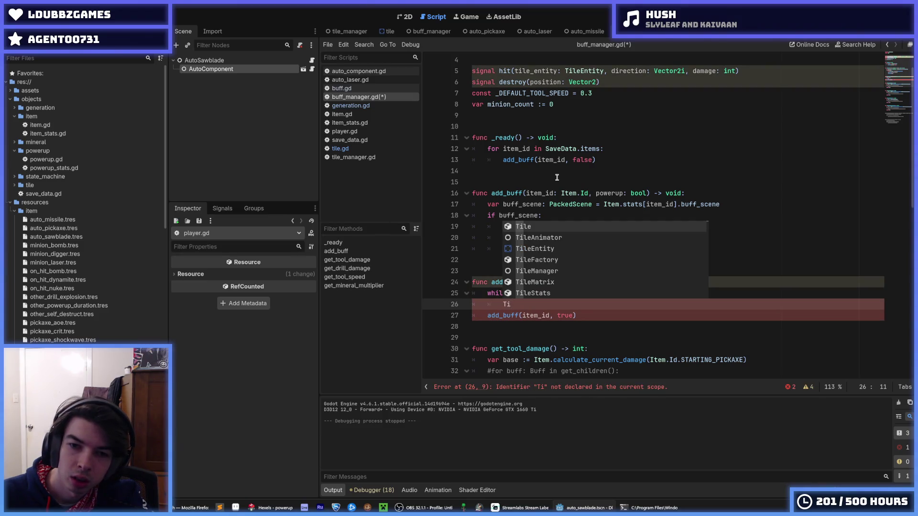
{"action": "key", "text": "BackSpace"}
{"action": "key", "text": "BackSpace"}
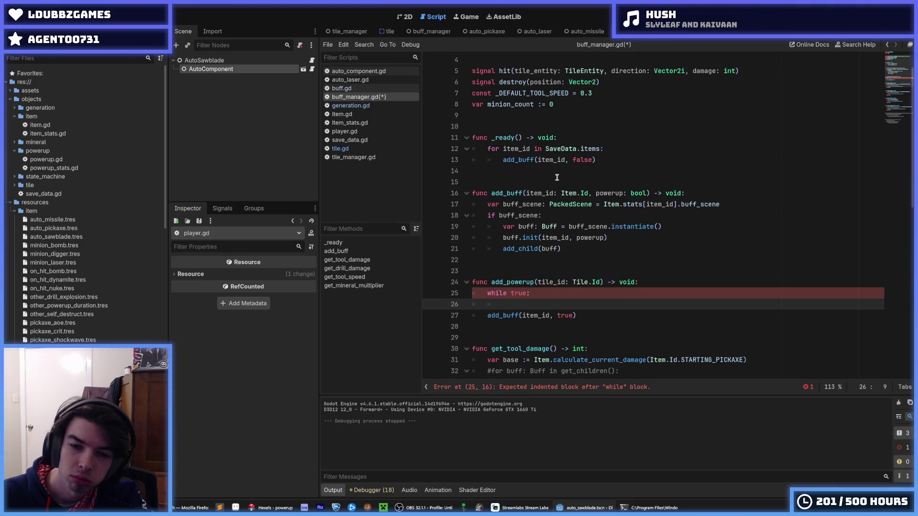
{"action": "type", "text": "Item.I"}
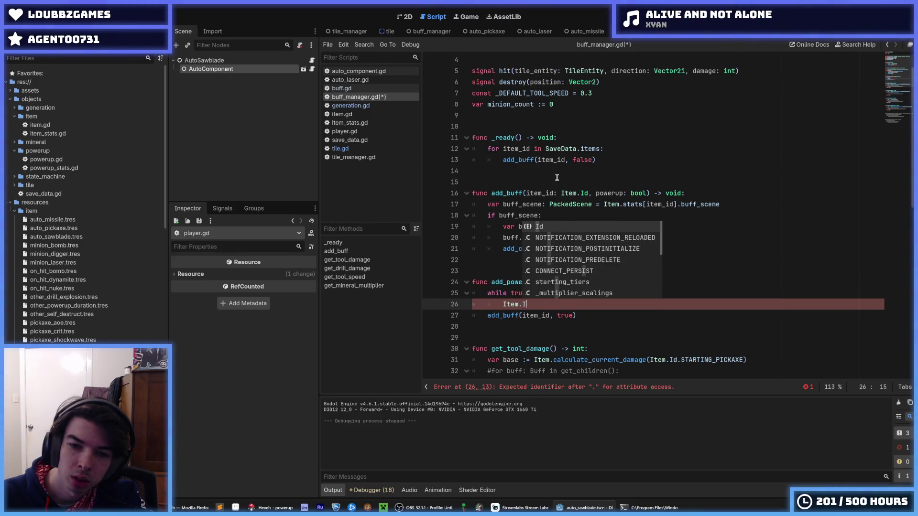
{"action": "type", "text": "d.values()."}
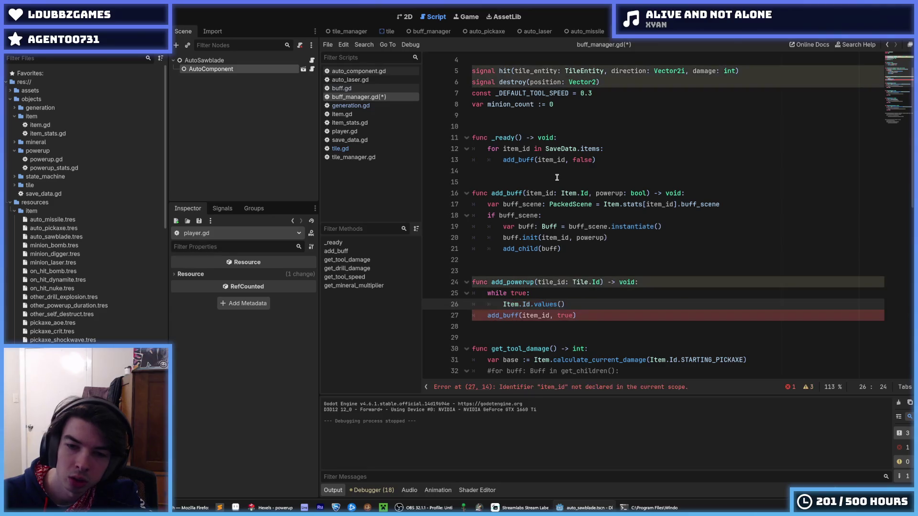
{"action": "type", "text": "pick"}
{"action": "key", "text": "Return"}
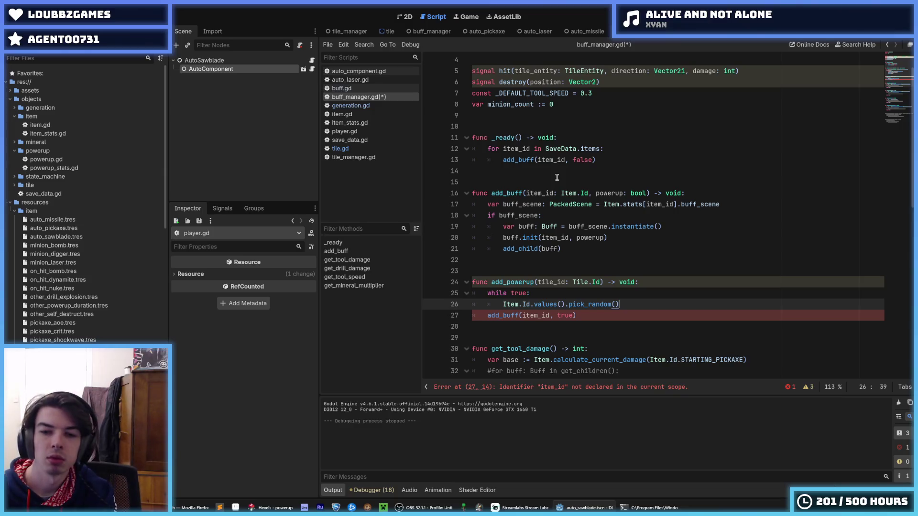
- Store the random pick as var item_id := Item.Id.values().pick_random()
{"action": "key", "text": "Home"}
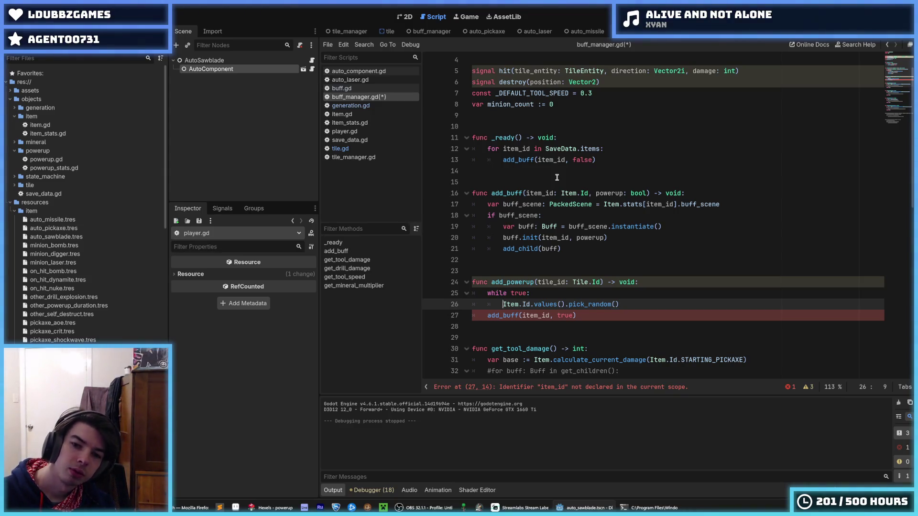
{"action": "type", "text": "item_id"}
{"action": "key", "text": "Home"}
{"action": "type", "text": "var"}
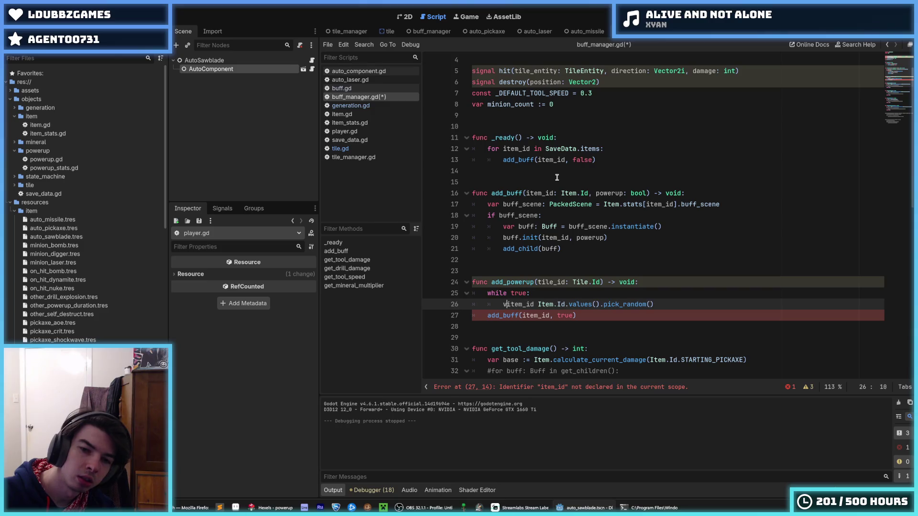
{"action": "key", "text": "Right"}
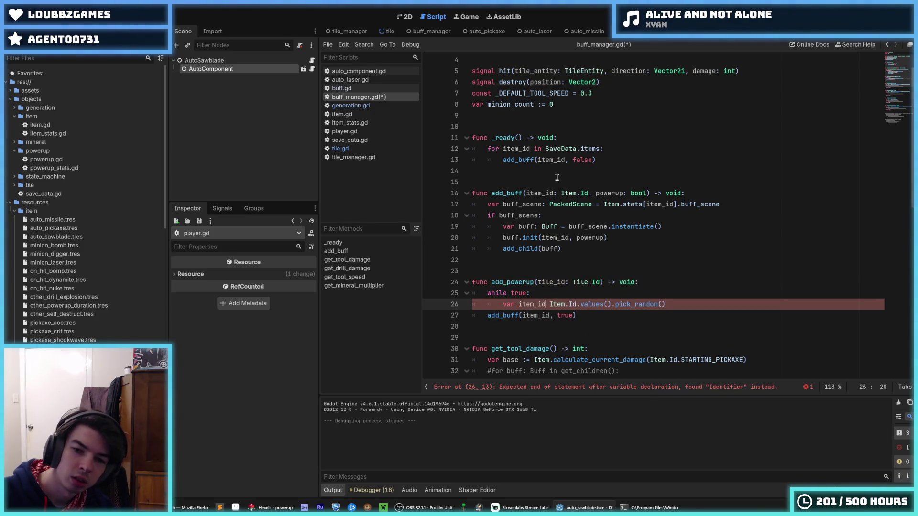
{"action": "type", "text": ":="}
{"action": "key", "text": "End"}
{"action": "key", "text": "Return"}
- Write the condition Item.stats[item_id].spawn_tile == tile_id and Item, then begin a var stats line
{"action": "type", "text": "ite"}
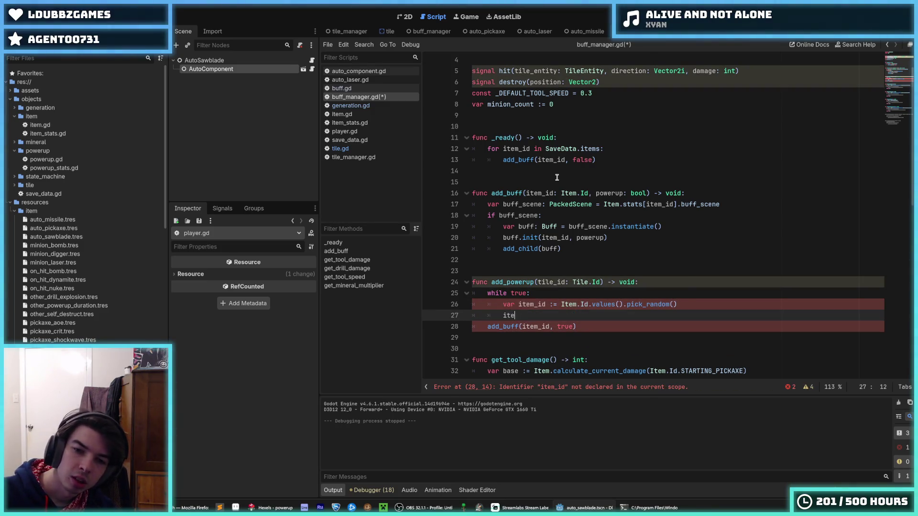
{"action": "type", "text": "m"}
{"action": "key", "text": "BackSpace"}
{"action": "key", "text": "BackSpace"}
{"action": "key", "text": "BackSpace"}
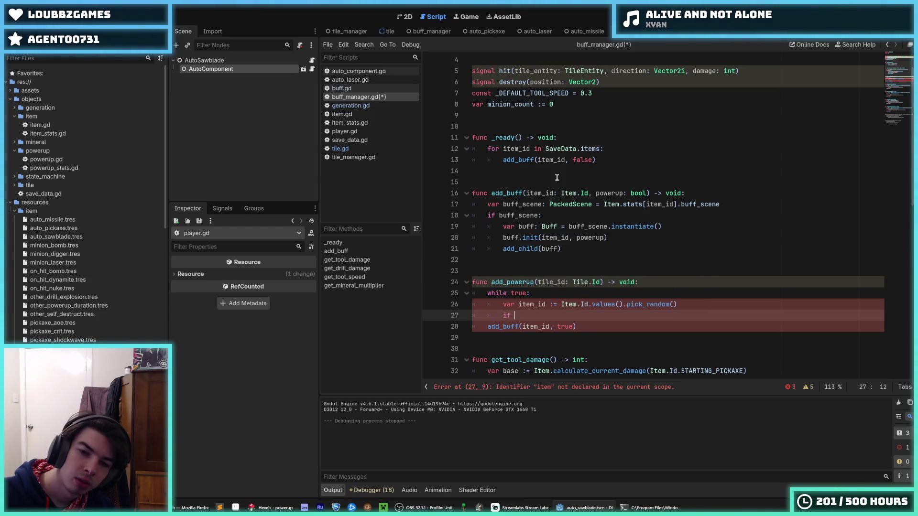
{"action": "type", "text": "item_id"}
{"action": "key", "text": "BackSpace"}
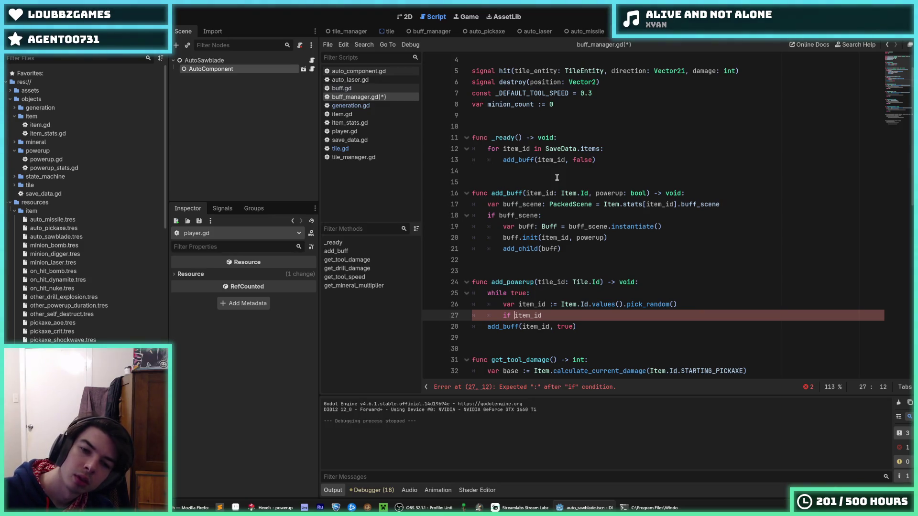
{"action": "key", "text": "Up"}
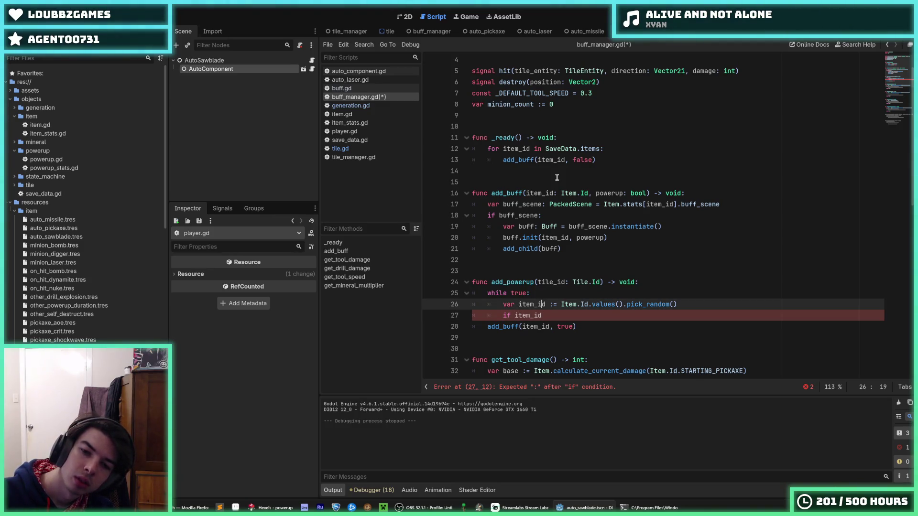
{"action": "key", "text": "Down"}
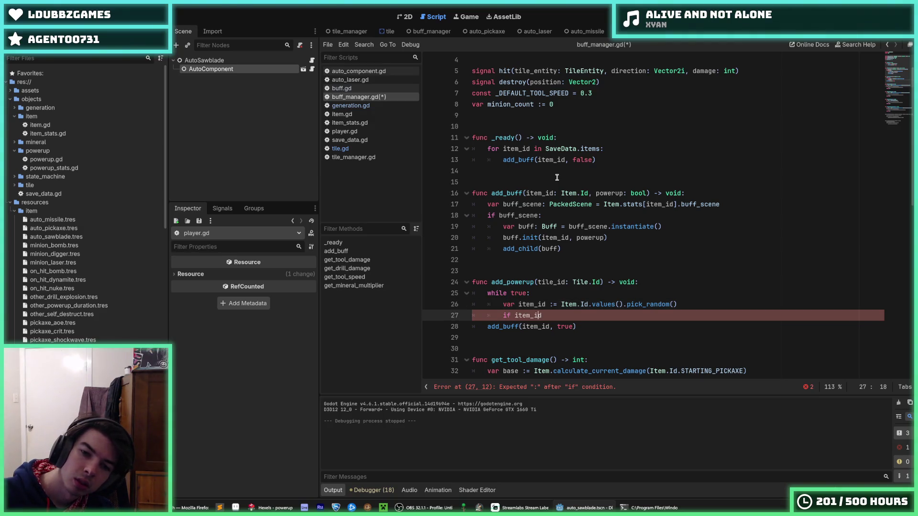
{"action": "type", "text": "Item.stats["}
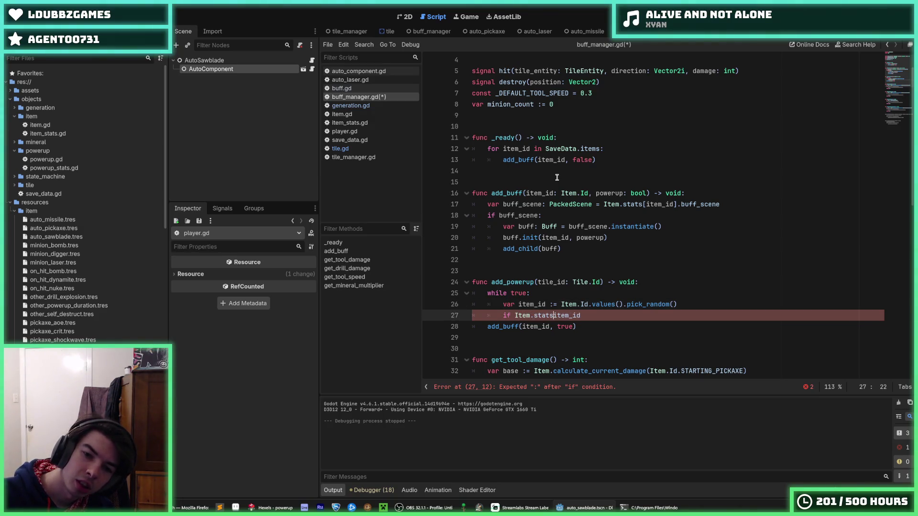
{"action": "key", "text": "End"}
{"action": "type", "text": "]."}
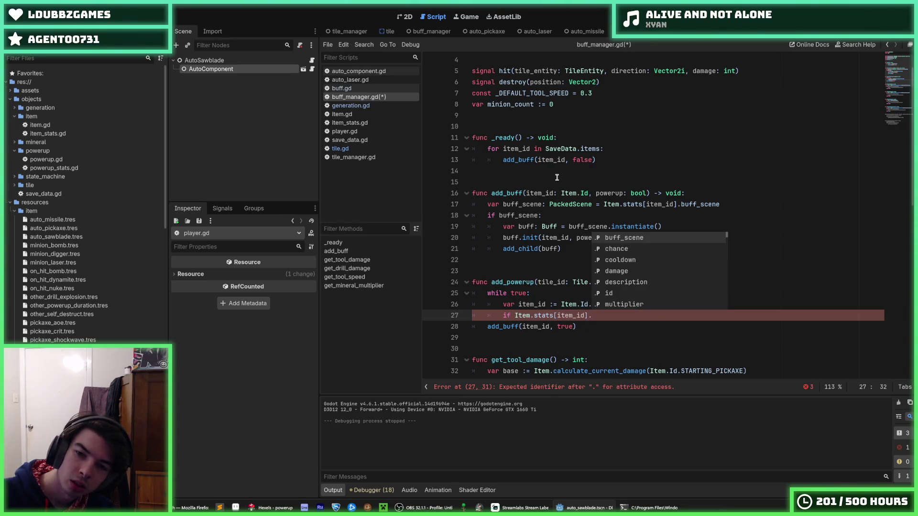
{"action": "type", "text": "spawn_tile =="}
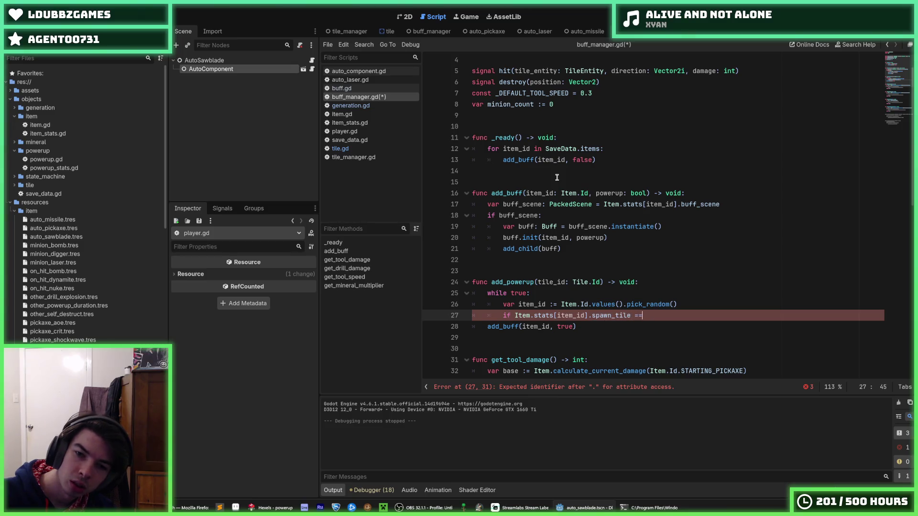
{"action": "type", "text": " tile_id"}
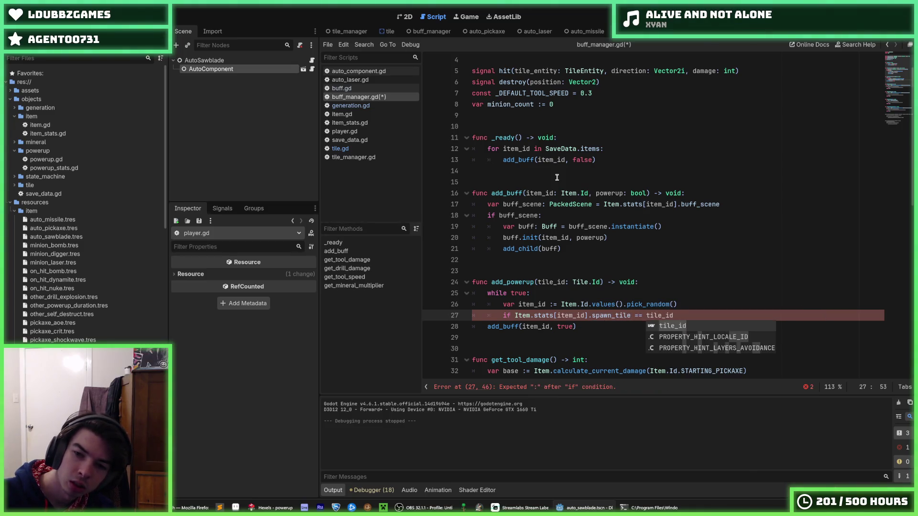
{"action": "type", "text": " and "}
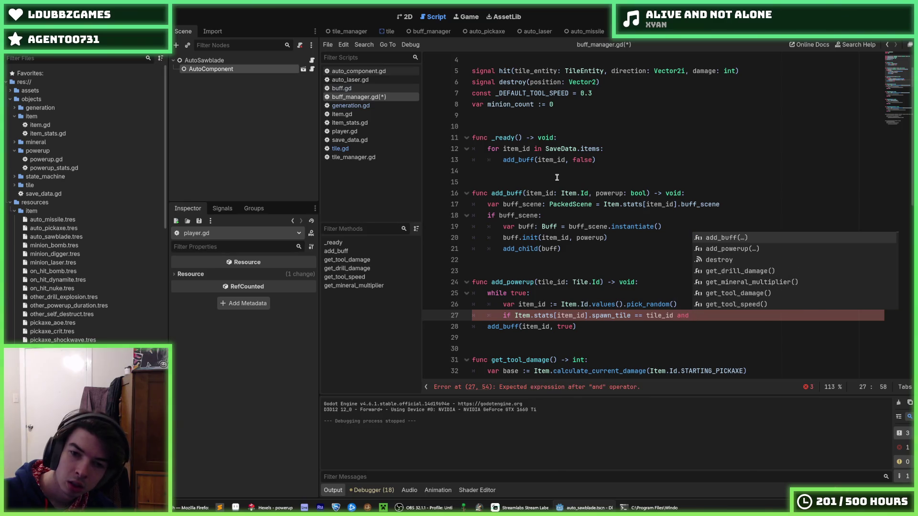
{"action": "type", "text": "Item"}
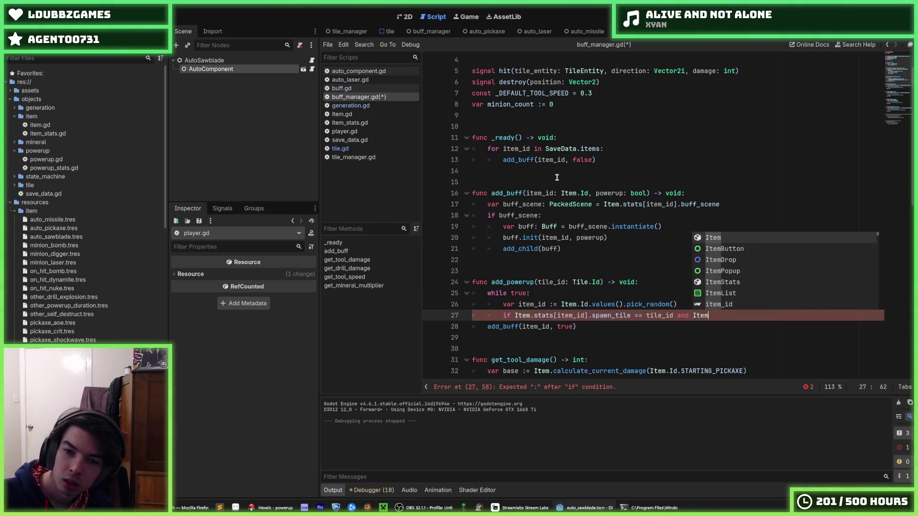
{"action": "key", "text": "Escape"}
{"action": "left_click", "coordinate": [712, 304]}
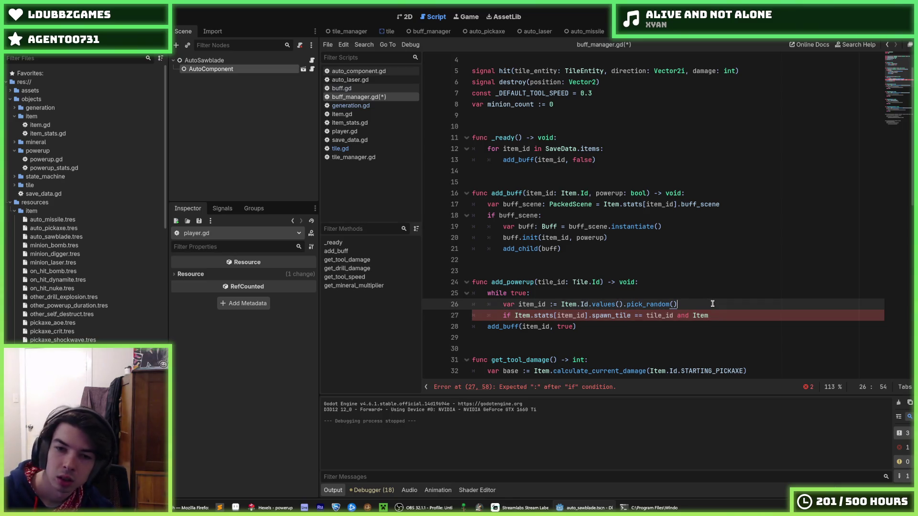
{"action": "key", "text": "Return"}
{"action": "type", "text": "var stats :="}
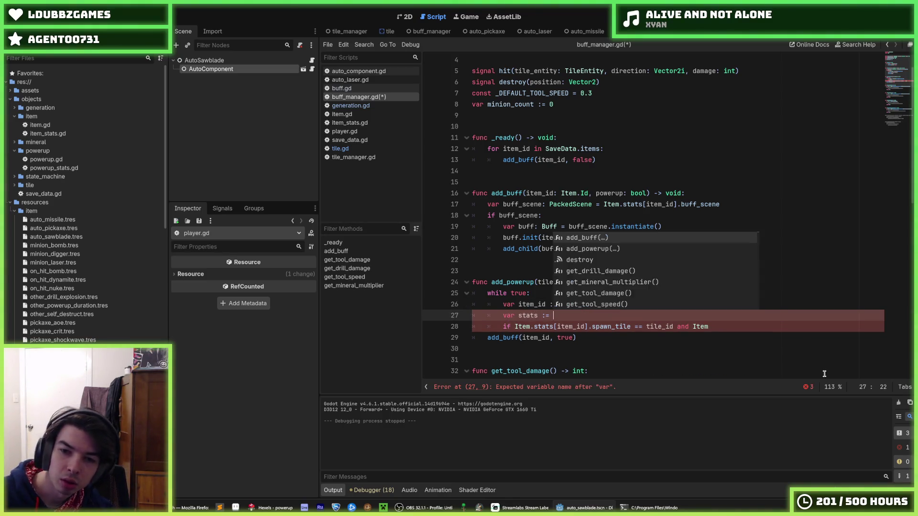
- Assign Item.stats[item_id] to 'var stats :=' and use stats in the if condition
{"action": "key", "text": "Escape"}
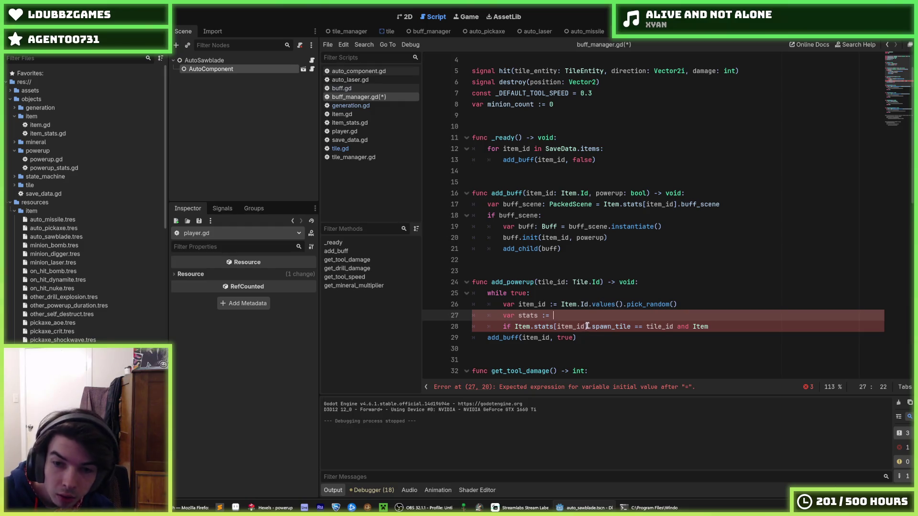
{"action": "left_click", "coordinate": [587, 326]}
{"action": "mouse_move", "coordinate": [590, 326]}
{"action": "left_mouse_down"}
{"action": "mouse_move", "coordinate": [515, 327]}
{"action": "mouse_move", "coordinate": [587, 327]}
{"action": "left_mouse_up"}
{"action": "key", "text": "ctrl+c"}
{"action": "left_click", "coordinate": [559, 316]}
{"action": "key", "text": "ctrl+v"}
{"action": "double_click", "coordinate": [526, 316]}
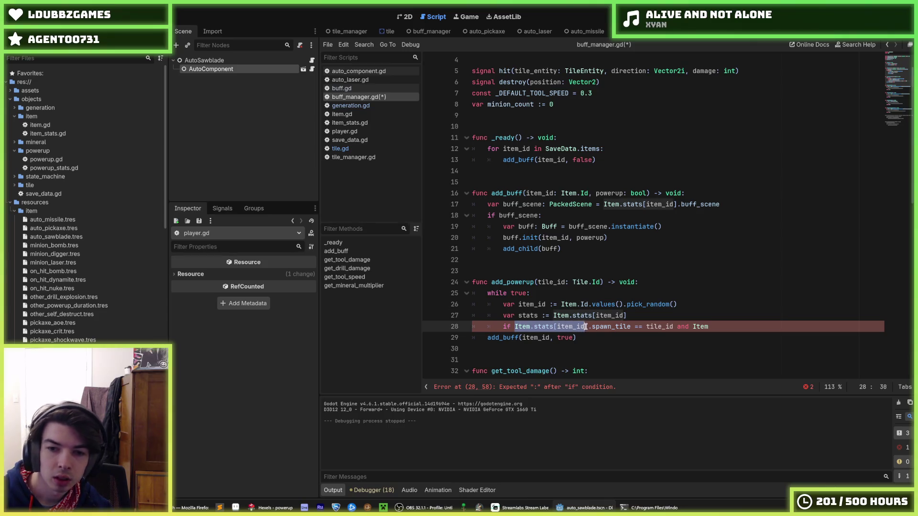
{"action": "key", "text": "ctrl+v"}
- Rewrite the condition as 'if stats.powerup and stats.spawn_tile == tile_id:'
{"action": "left_click_drag", "start_coordinate": [684, 324], "coordinate": [619, 326]}
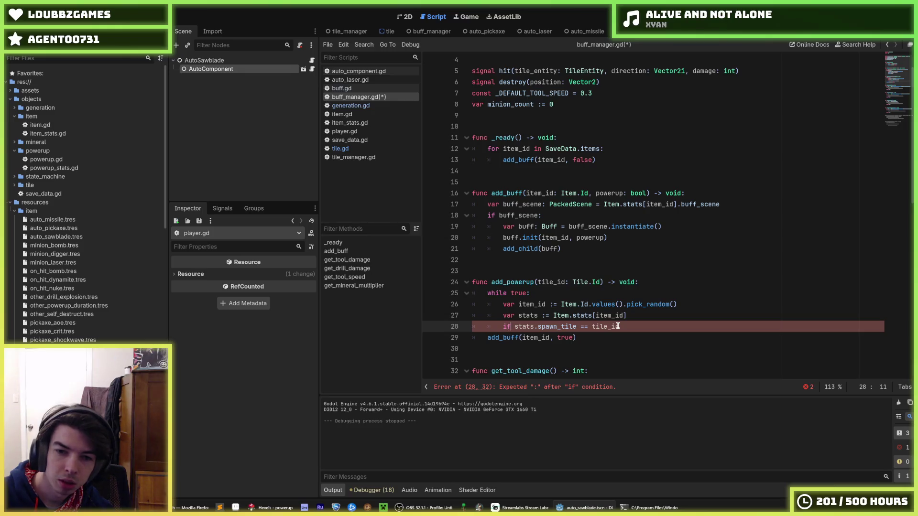
{"action": "key", "text": "ctrl+z"}
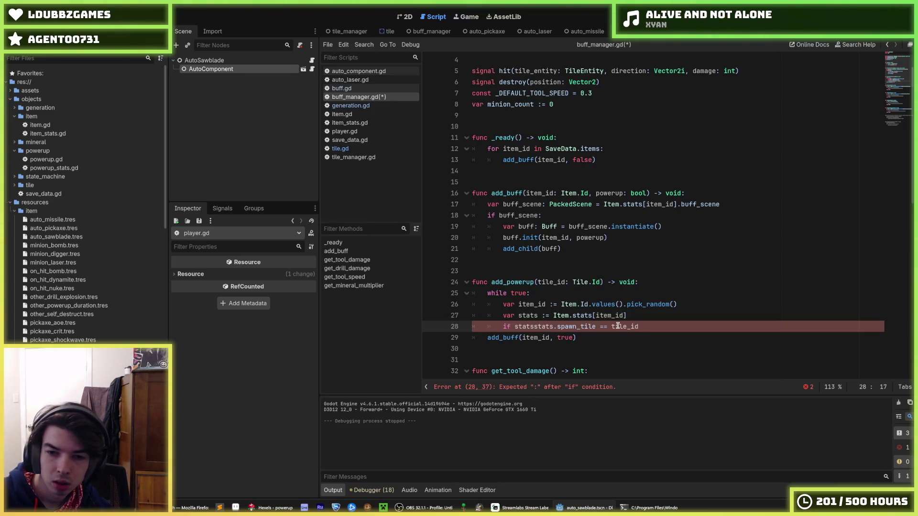
{"action": "type", "text": "."}
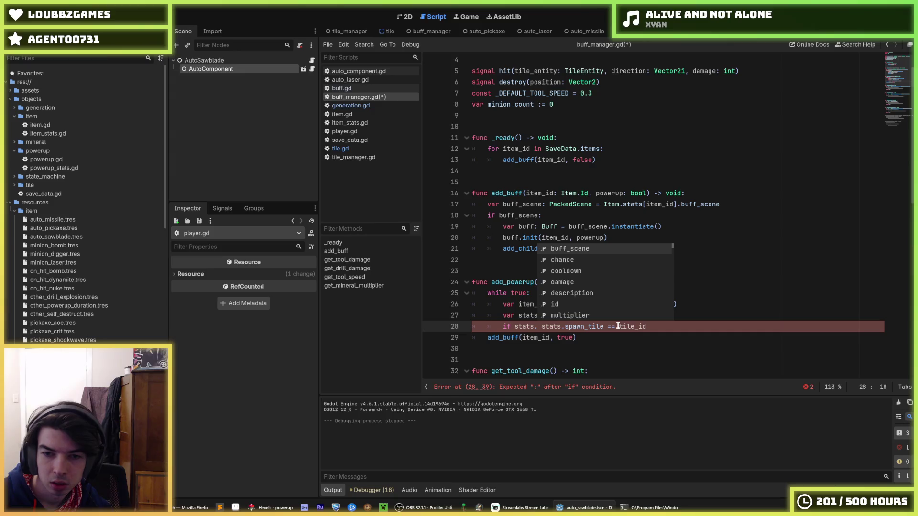
{"action": "type", "text": "powerup and"}
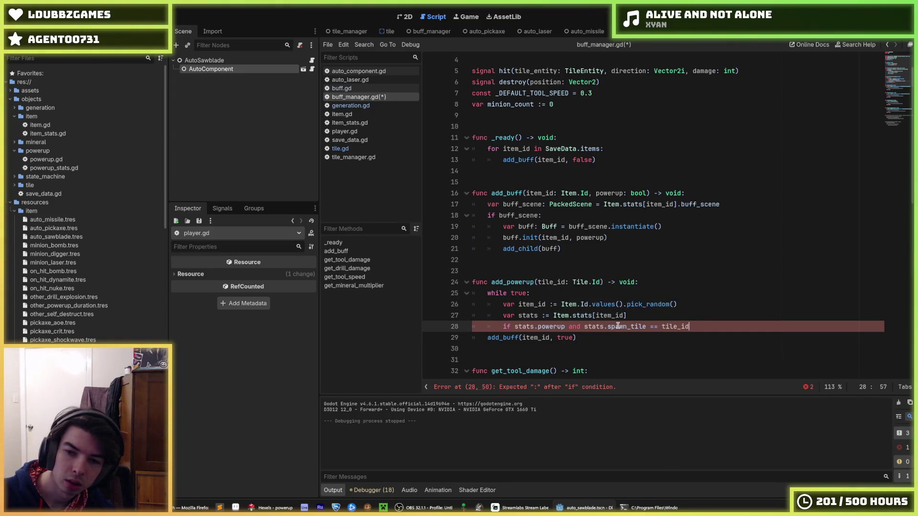
{"action": "type", "text": ":"}
{"action": "key", "text": "Down"}
{"action": "key", "text": "Up"}
- Indent add_buff(item_id, true) under the if and add 'break' after it
{"action": "key", "text": "Down"}
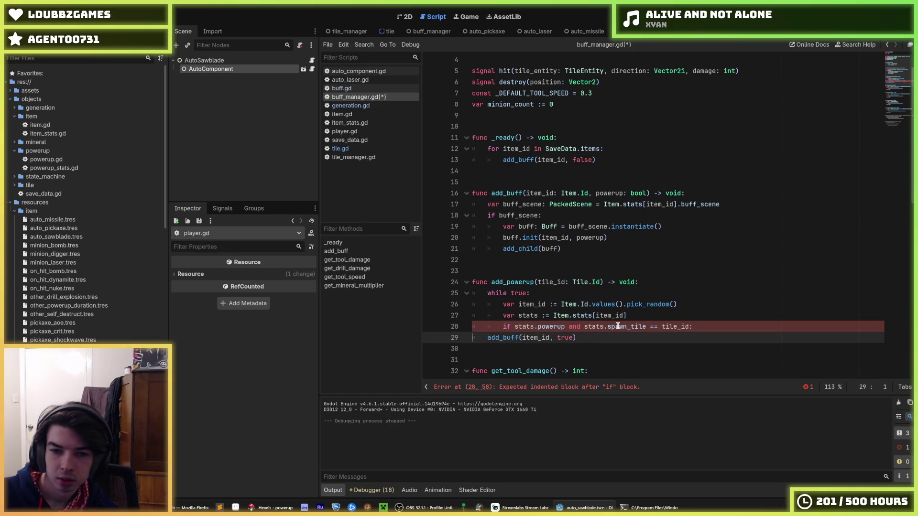
{"action": "key", "text": "Tab"}
{"action": "key", "text": "Tab"}
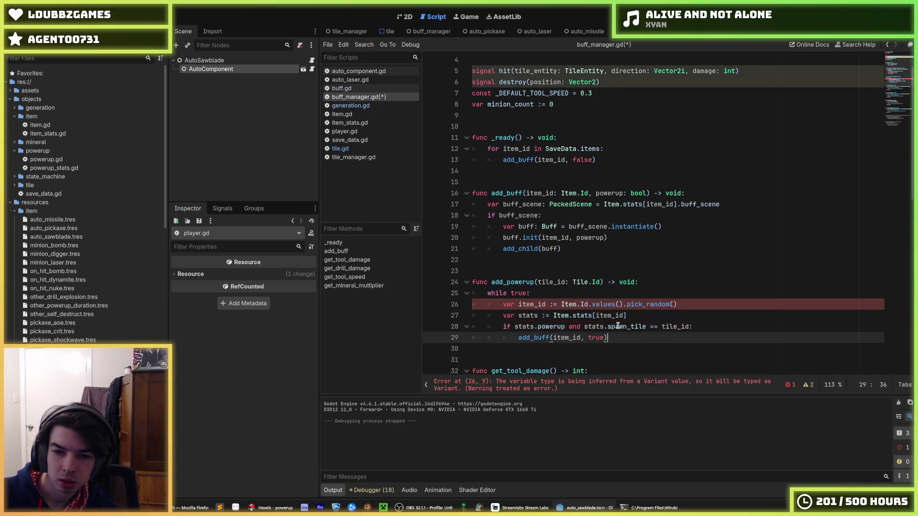
{"action": "key", "text": "End"}
{"action": "key", "text": "Return"}
{"action": "type", "text": "break"}
{"action": "key", "text": "Up"}
{"action": "key", "text": "Up"}
{"action": "key", "text": "Up"}
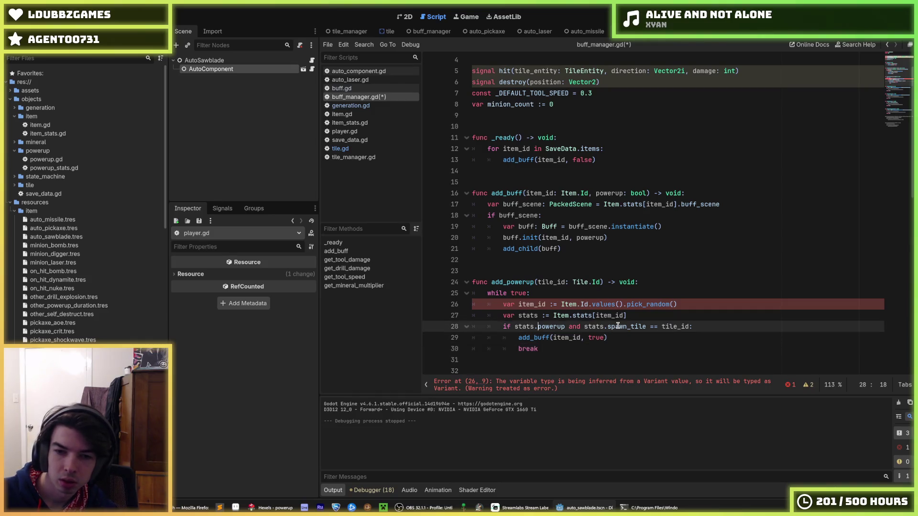
{"action": "key", "text": "End"}
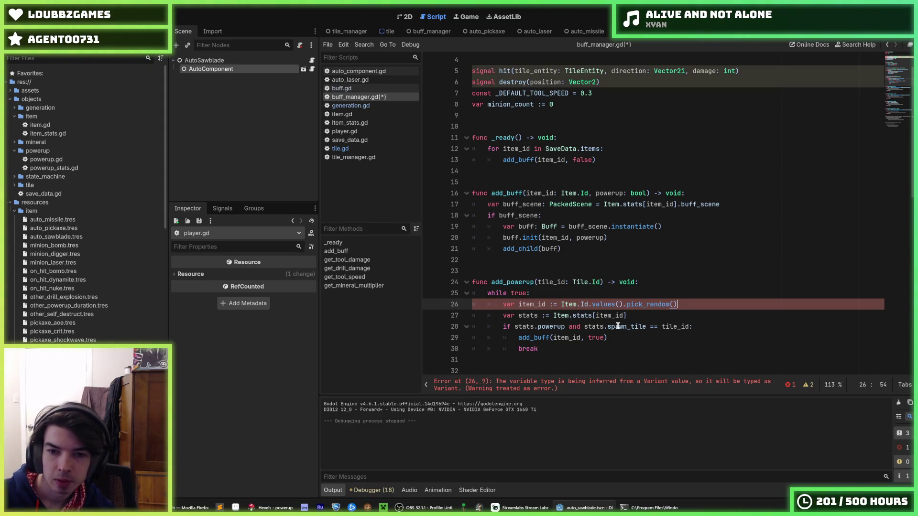
- Try an 'as Item.Id' cast on the random pick, remove it again, and run the game
{"action": "type", "text": " as I"}
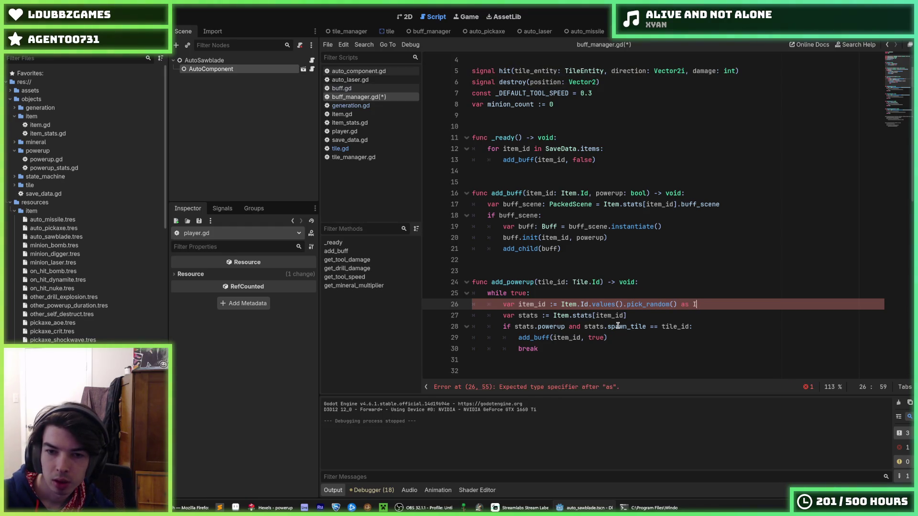
{"action": "type", "text": "tem.Id"}
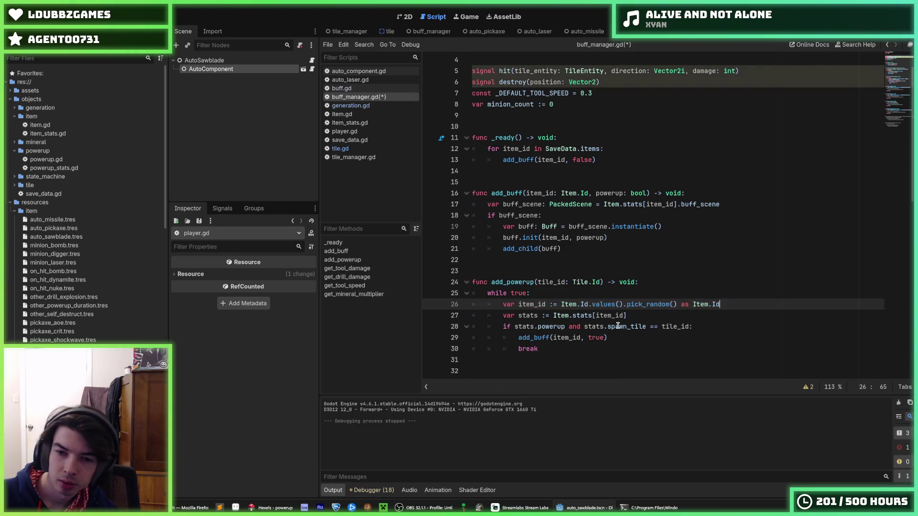
{"action": "key", "text": "ctrl+s"}
{"action": "key", "text": "Up"}
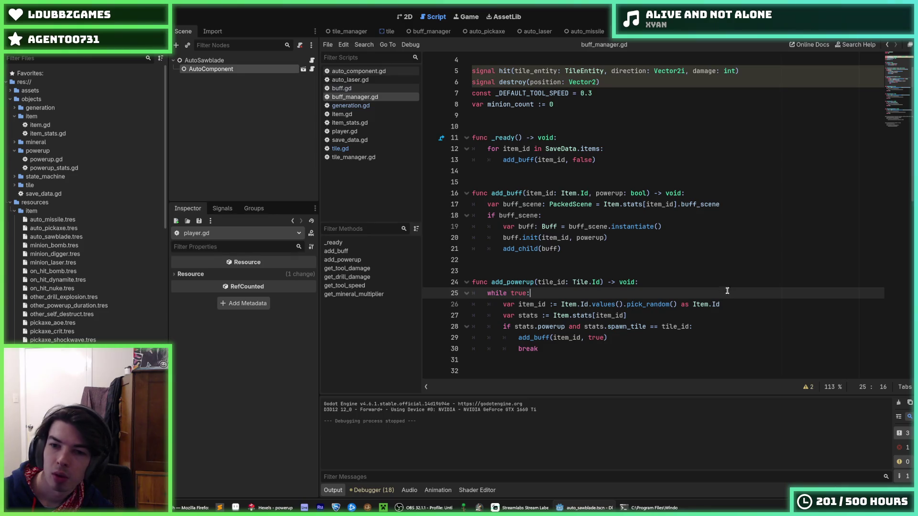
{"action": "left_click_drag", "start_coordinate": [722, 304], "coordinate": [677, 304]}
{"action": "key", "text": "BackSpace"}
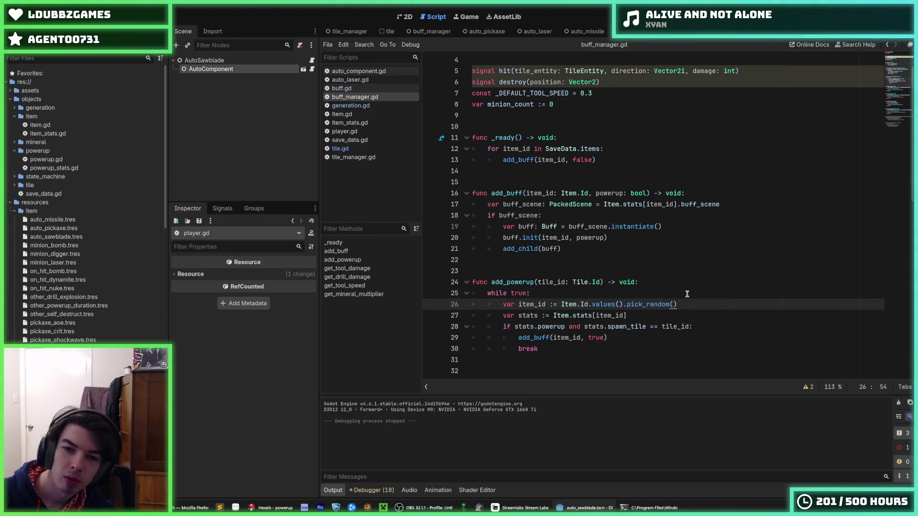
{"action": "key", "text": "ctrl+z"}
{"action": "key", "text": "ctrl+z"}
{"action": "key", "text": "F5"}
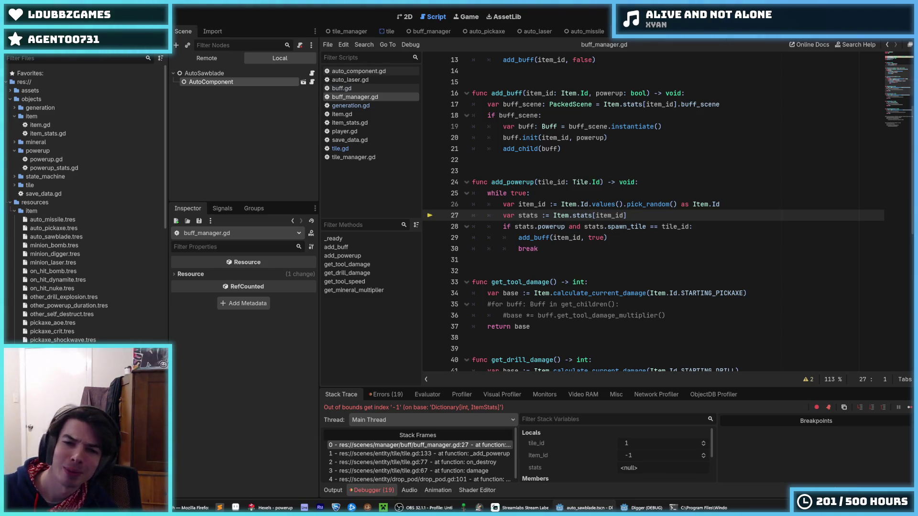
- Stop the game and nest the stats lookup and spawn check under 'if item_id != Item.Id.NONE:'
{"action": "key", "text": "F8"}
{"action": "key", "text": "Return"}
{"action": "key", "text": "Up"}
{"action": "key", "text": "Tab"}
{"action": "key", "text": "Tab"}
{"action": "type", "text": "if item_id != "}
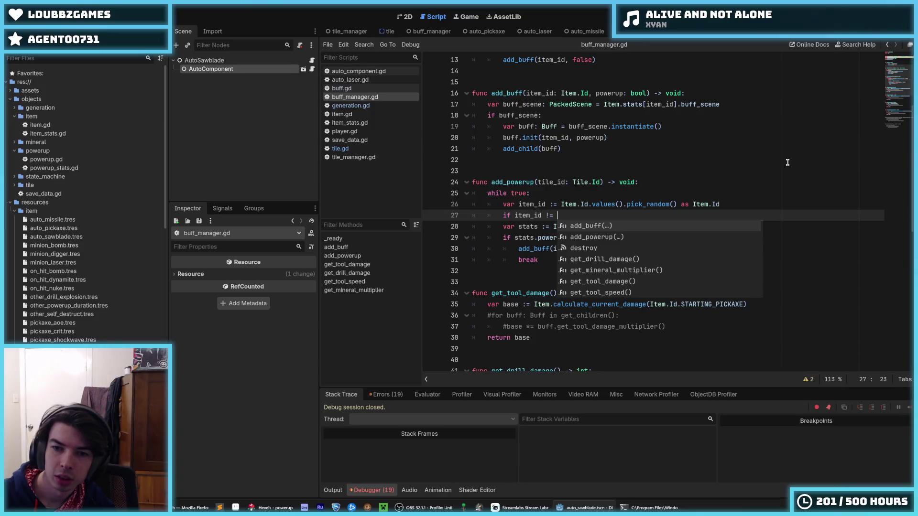
{"action": "type", "text": "Item."}
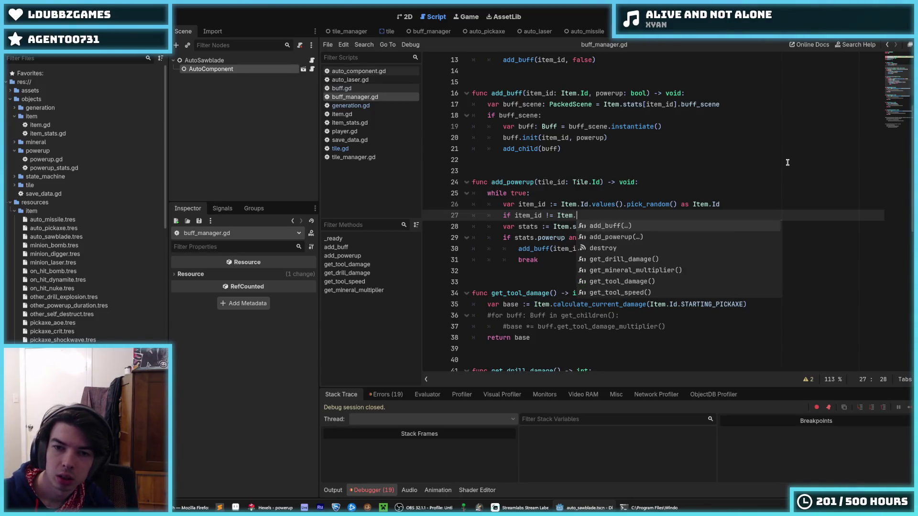
{"action": "type", "text": "Id.NONE"}
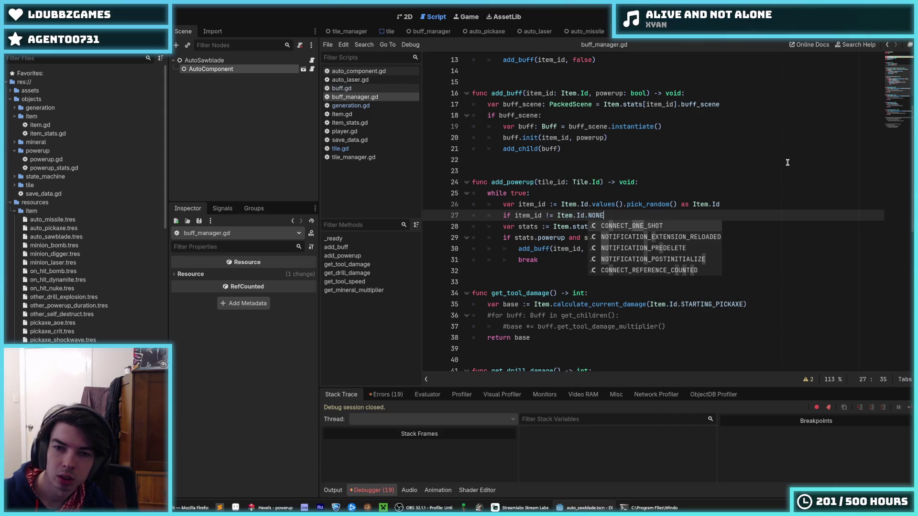
{"action": "type", "text": ":"}
{"action": "key", "text": "Down"}
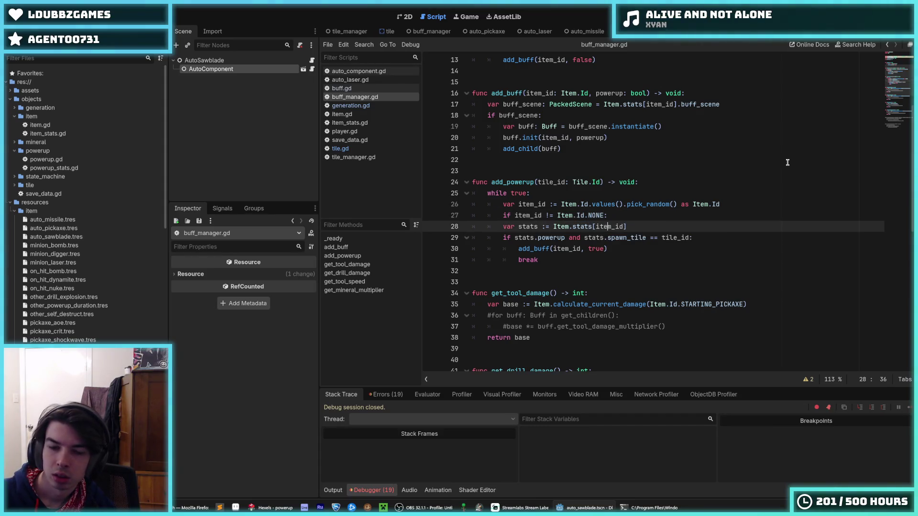
{"action": "key", "text": "shift+Down"}
{"action": "key", "text": "shift+Down"}
{"action": "key", "text": "shift+Down"}
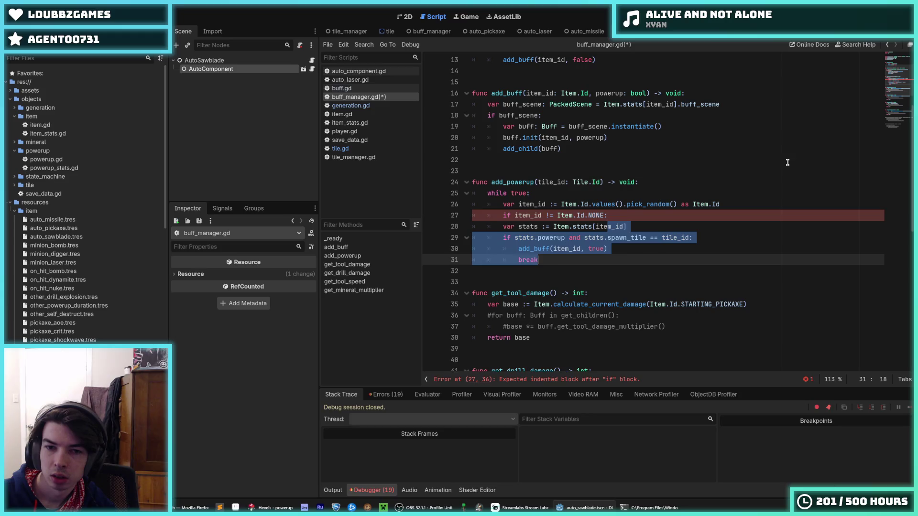
{"action": "key", "text": "Tab"}
- Save buff_manager.gd, run the game, and close it
{"action": "key", "text": "ctrl+s"}
{"action": "key", "text": "F5"}
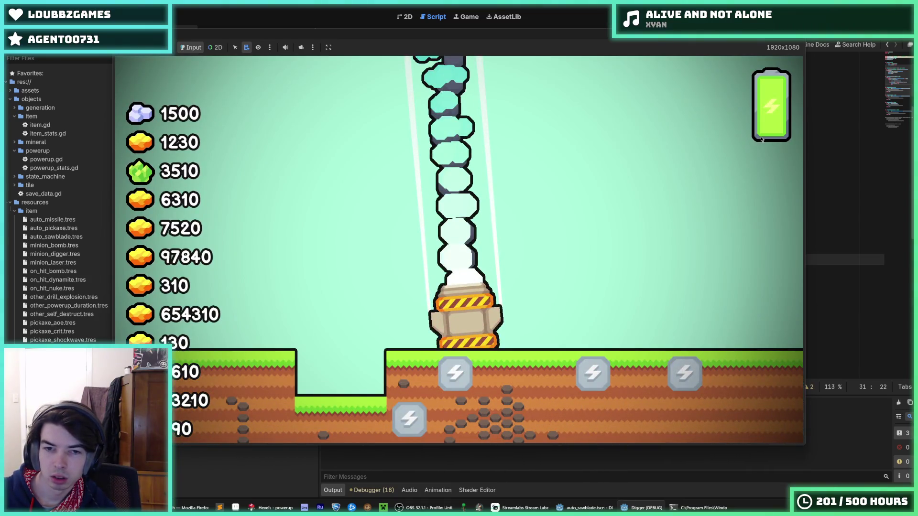
{"action": "key", "text": "F8"}
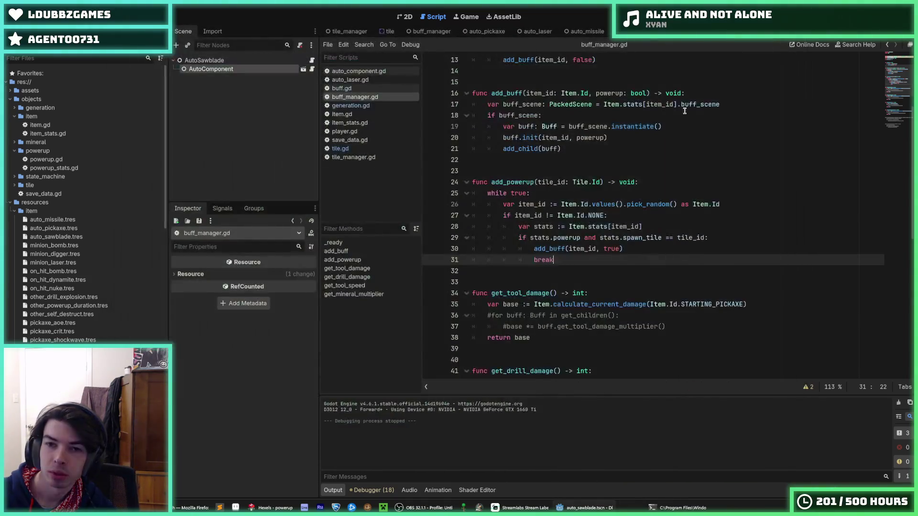
- Save buff_manager.gd and look through tile.gd, buff.gd and auto_component.gd
{"action": "left_click", "coordinate": [664, 138]}
{"action": "key", "text": "ctrl+s"}
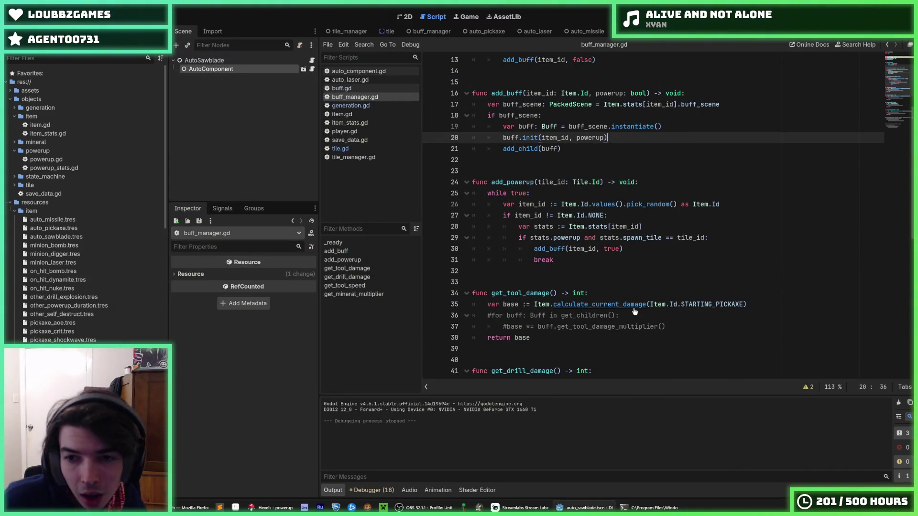
{"action": "key", "text": "ctrl+s"}
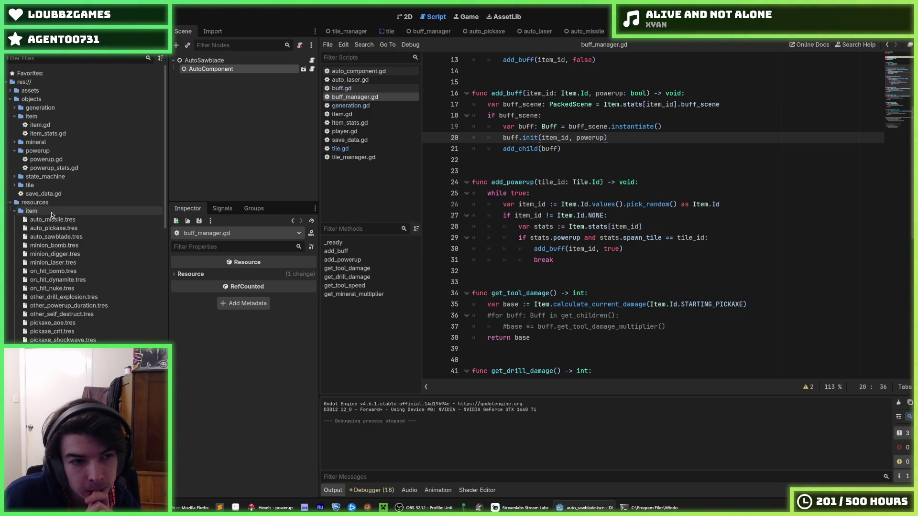
{"action": "left_click", "coordinate": [368, 148]}
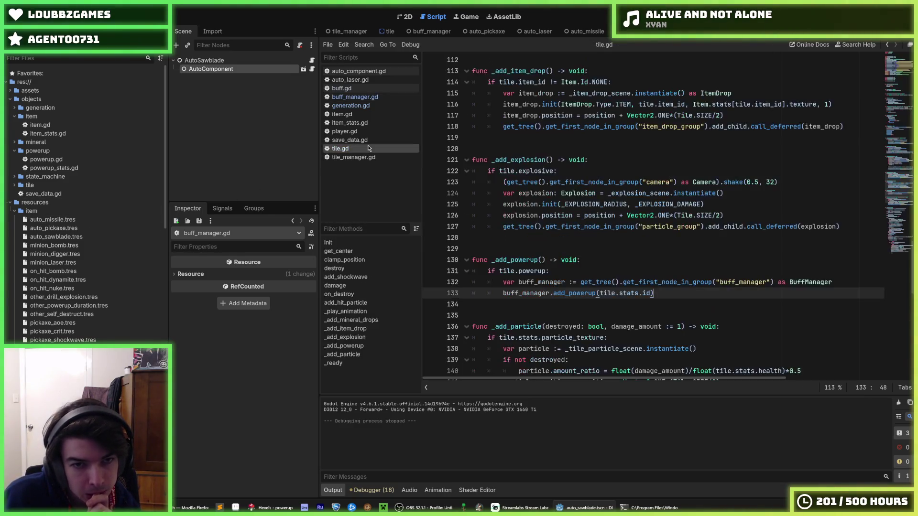
{"action": "scroll", "coordinate": [542, 252], "scroll_direction": "down", "scroll_amount": 10}
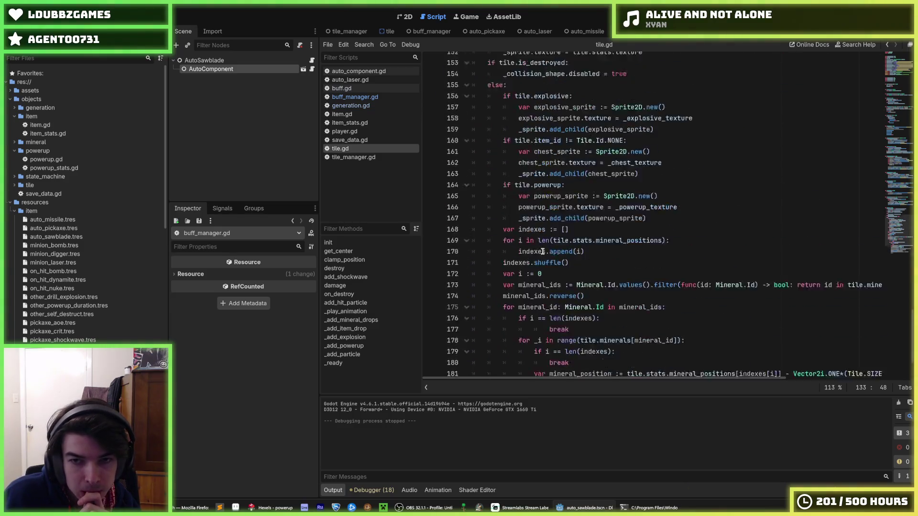
{"action": "scroll", "coordinate": [542, 252], "scroll_direction": "up", "scroll_amount": 20}
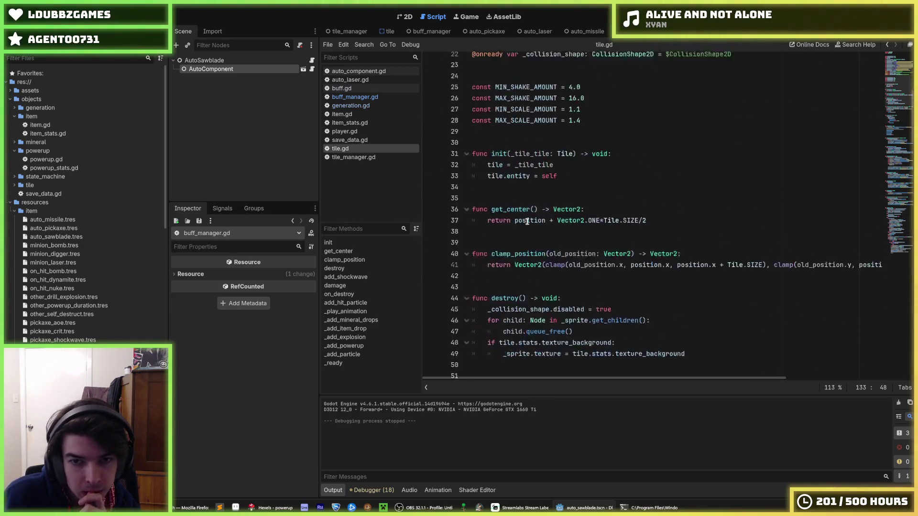
{"action": "scroll", "coordinate": [527, 221], "scroll_direction": "up", "scroll_amount": 5}
{"action": "left_click", "coordinate": [356, 87]}
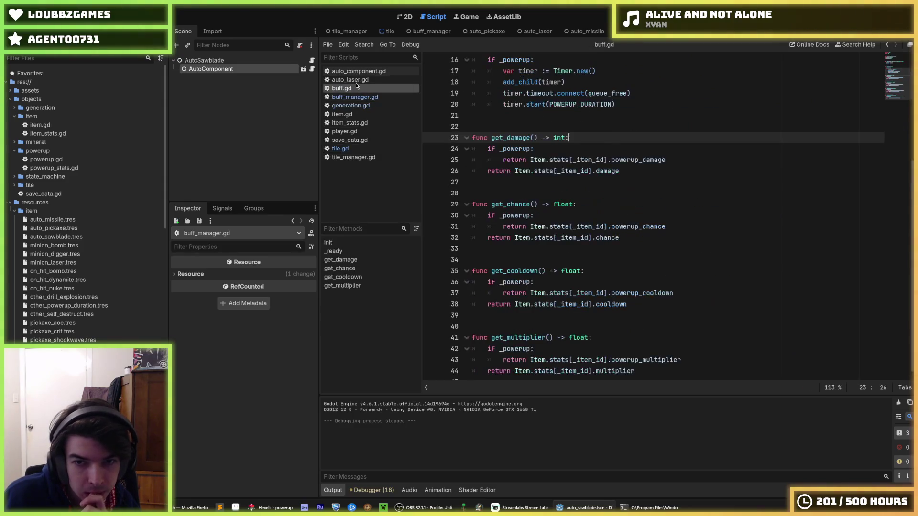
{"action": "left_click", "coordinate": [357, 71]}
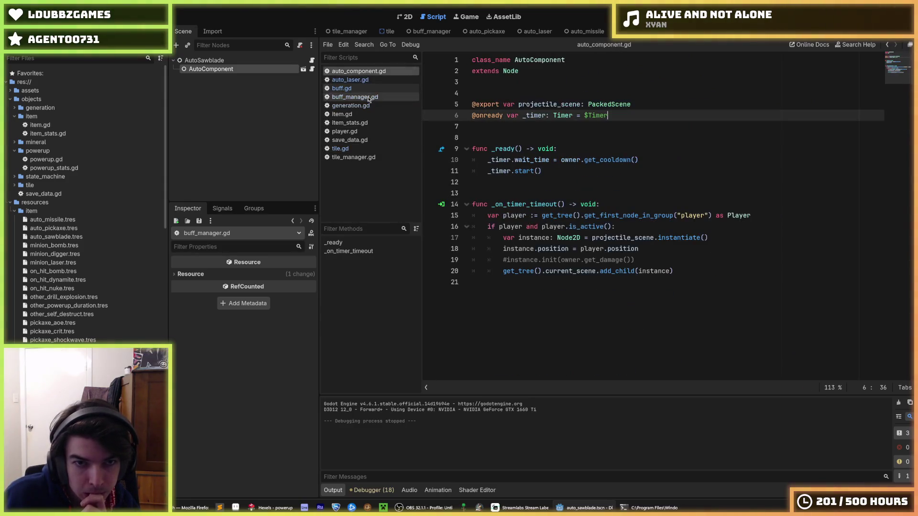
- In item.gd, duplicate the DIRT starting_tiers entry as GRASS and save
{"action": "left_click", "coordinate": [342, 114]}
{"action": "left_click", "coordinate": [550, 206]}
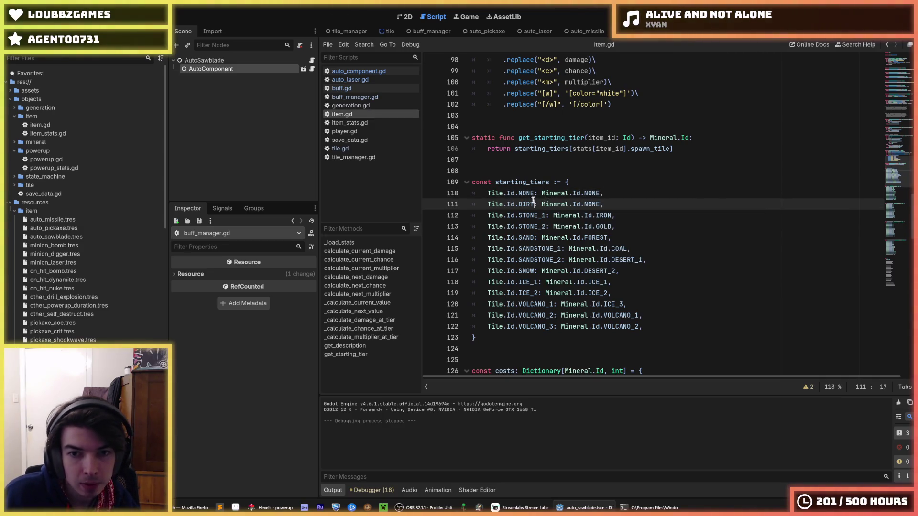
{"action": "left_click", "coordinate": [528, 204]}
{"action": "key", "text": "ctrl+shift+d"}
{"action": "double_click", "coordinate": [526, 205]}
{"action": "type", "text": "GRASS"}
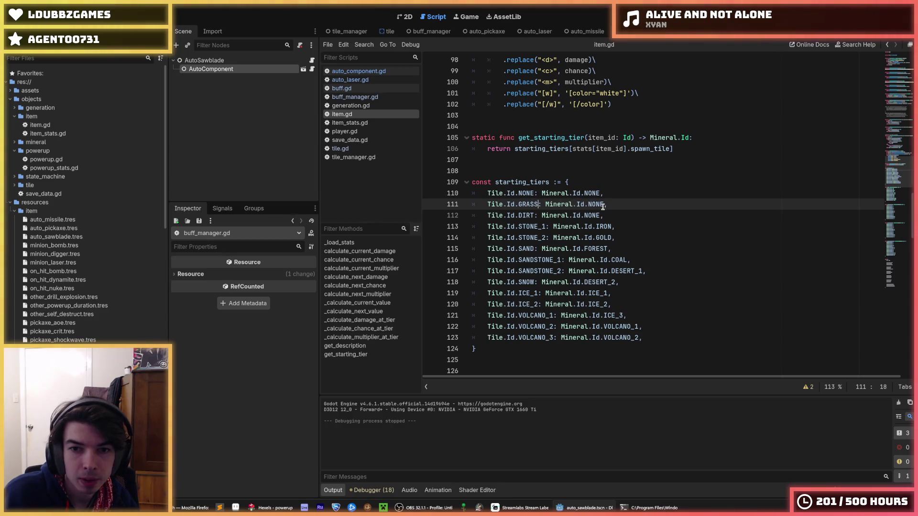
{"action": "key", "text": "End"}
{"action": "key", "text": "ctrl+s"}
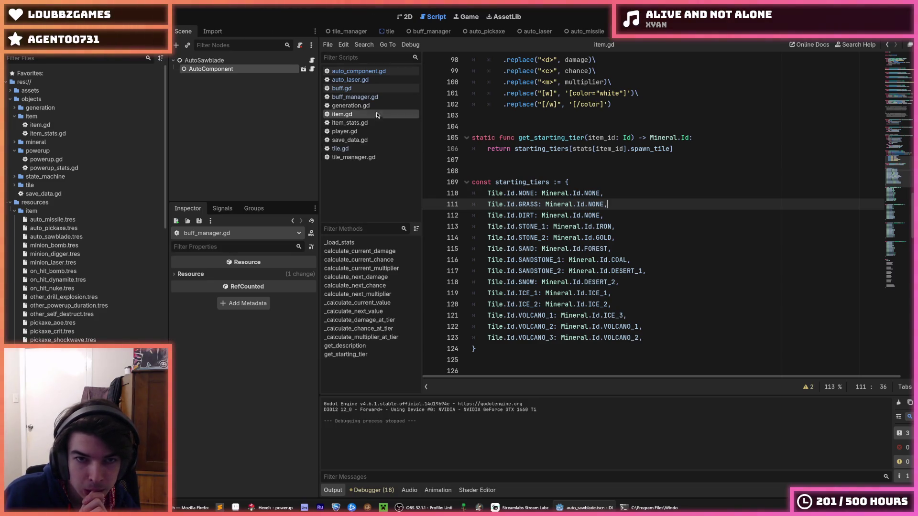
- Review buff.gd, auto_laser.gd and auto_component.gd, then inspect the auto_pickaxe.tres resource
{"action": "left_click", "coordinate": [376, 88]}
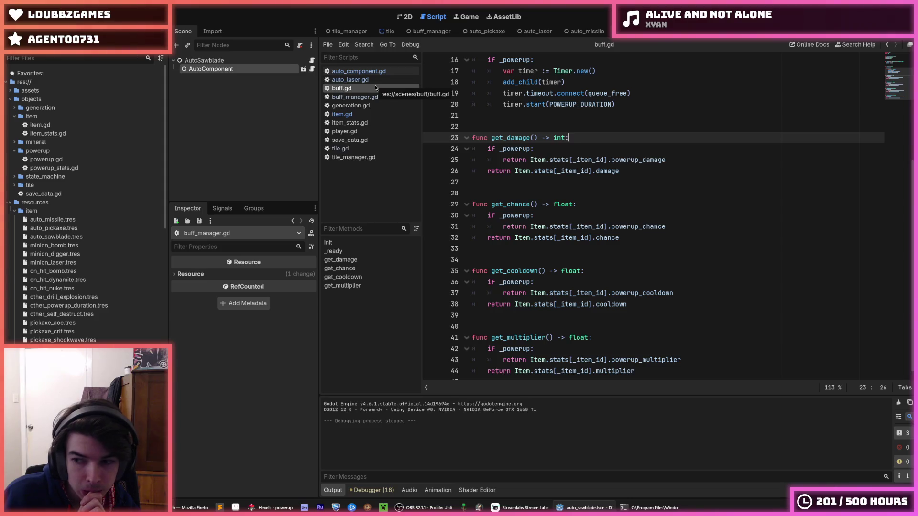
{"action": "left_click", "coordinate": [354, 80]}
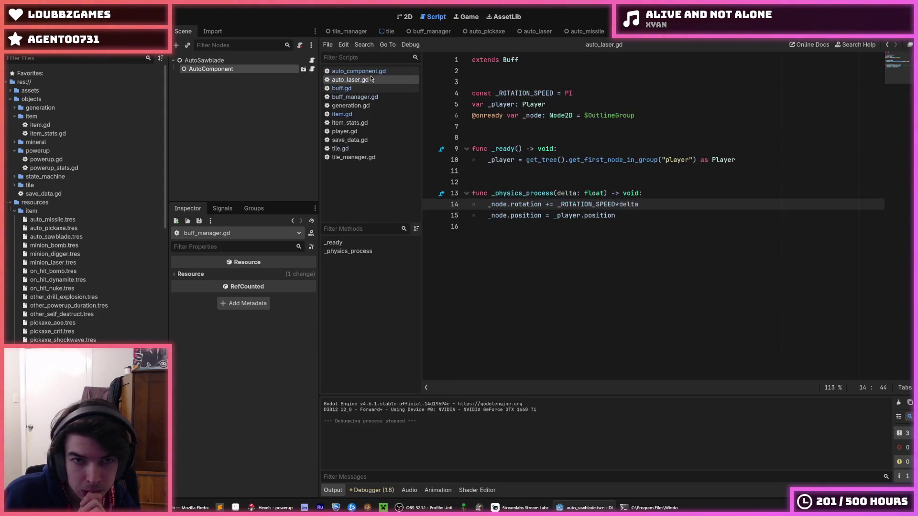
{"action": "left_click", "coordinate": [366, 72]}
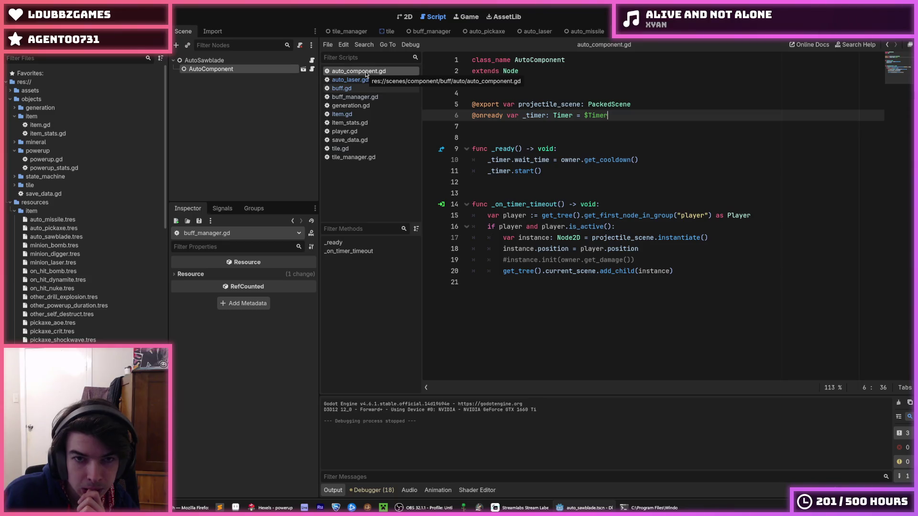
{"action": "left_click", "coordinate": [365, 115]}
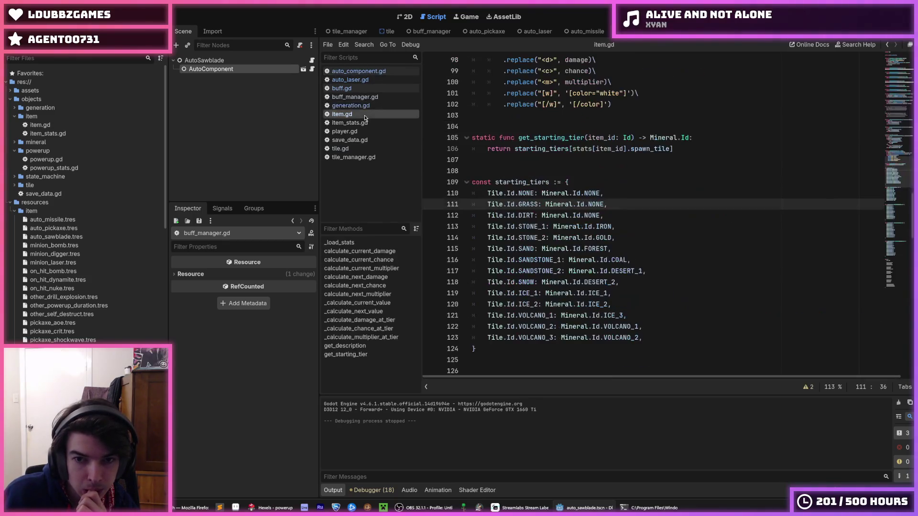
{"action": "left_click", "coordinate": [552, 164]}
{"action": "left_click", "coordinate": [547, 170]}
{"action": "scroll", "coordinate": [548, 170], "scroll_direction": "down", "scroll_amount": 4}
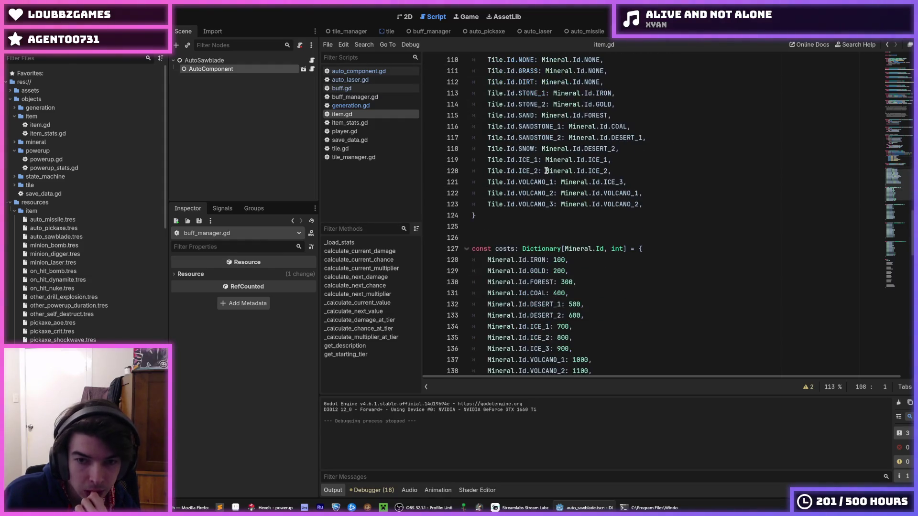
{"action": "double_click", "coordinate": [68, 228]}
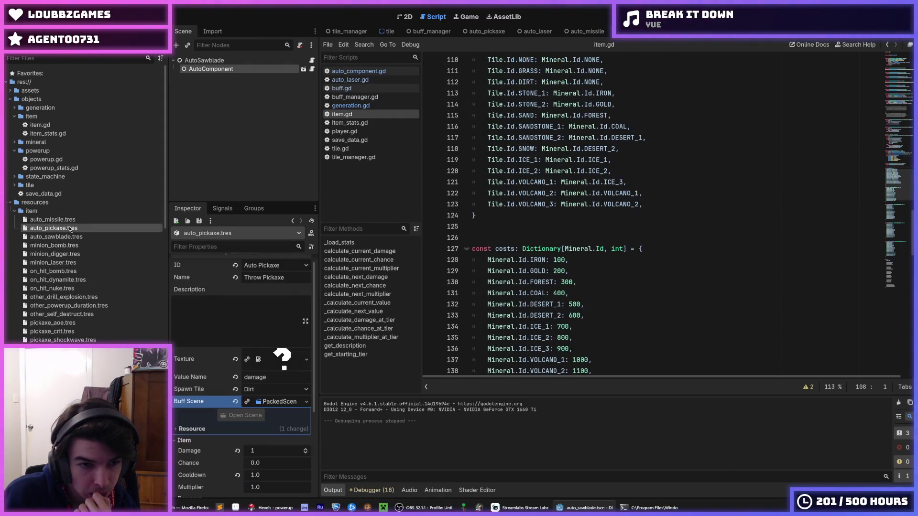
- Save, then browse generation.gd, buff.gd and buff_manager.gd before returning to item.gd
{"action": "scroll", "coordinate": [211, 347], "scroll_direction": "down", "scroll_amount": 3}
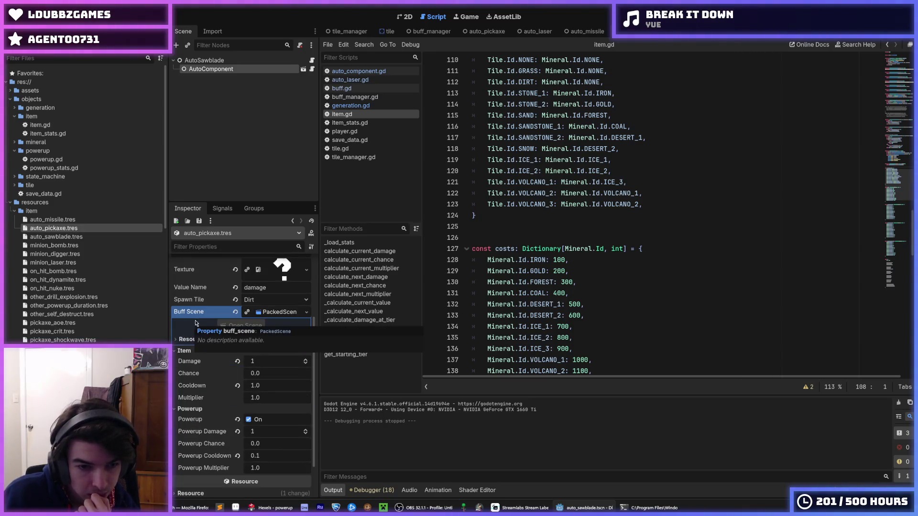
{"action": "scroll", "coordinate": [218, 378], "scroll_direction": "up", "scroll_amount": 2}
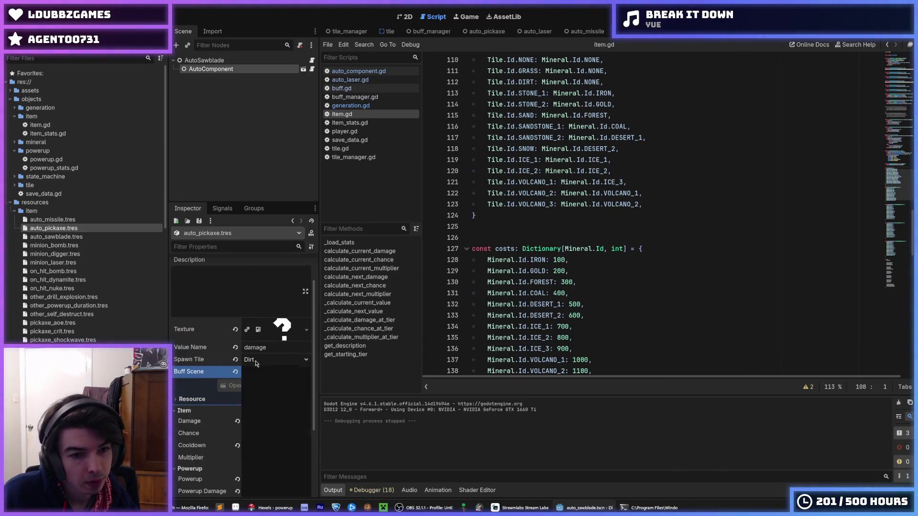
{"action": "key", "text": "ctrl+s"}
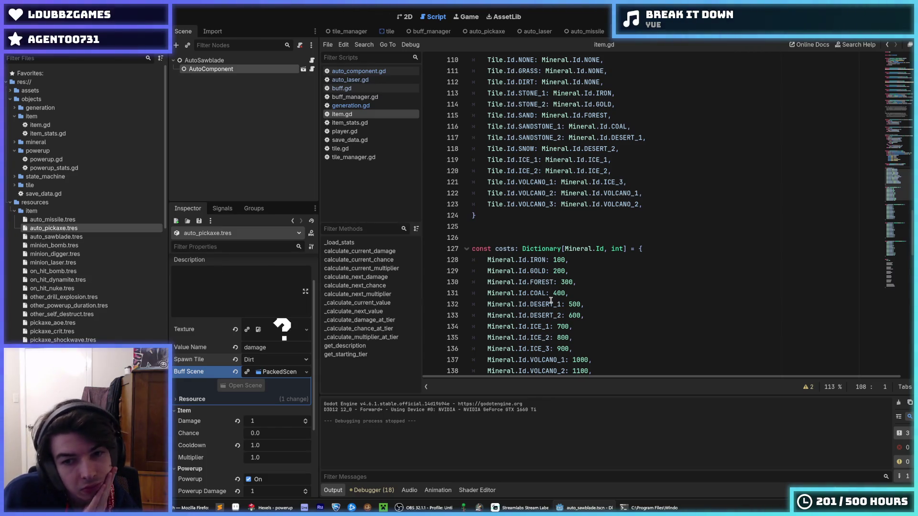
{"action": "scroll", "coordinate": [561, 286], "scroll_direction": "down", "scroll_amount": 2}
{"action": "scroll", "coordinate": [561, 285], "scroll_direction": "down", "scroll_amount": 15}
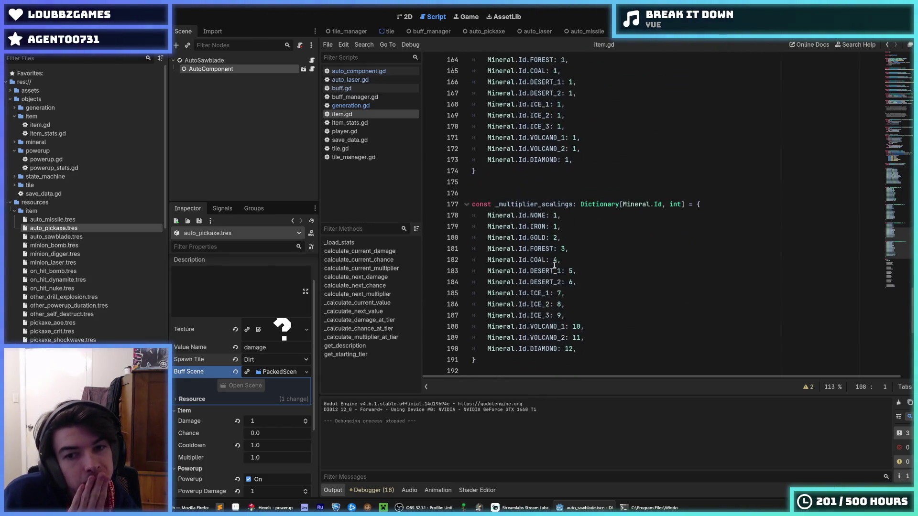
{"action": "scroll", "coordinate": [553, 263], "scroll_direction": "down", "scroll_amount": 5}
{"action": "left_click", "coordinate": [350, 106]}
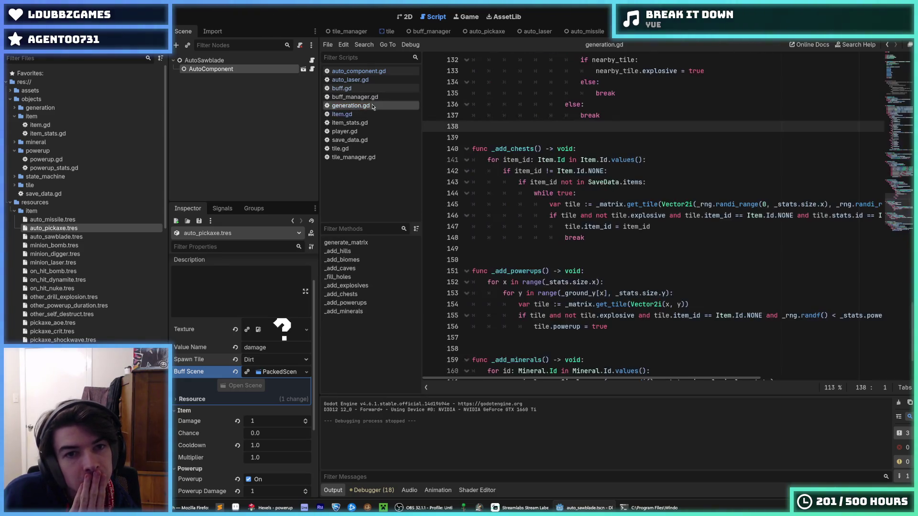
{"action": "left_click", "coordinate": [366, 89]}
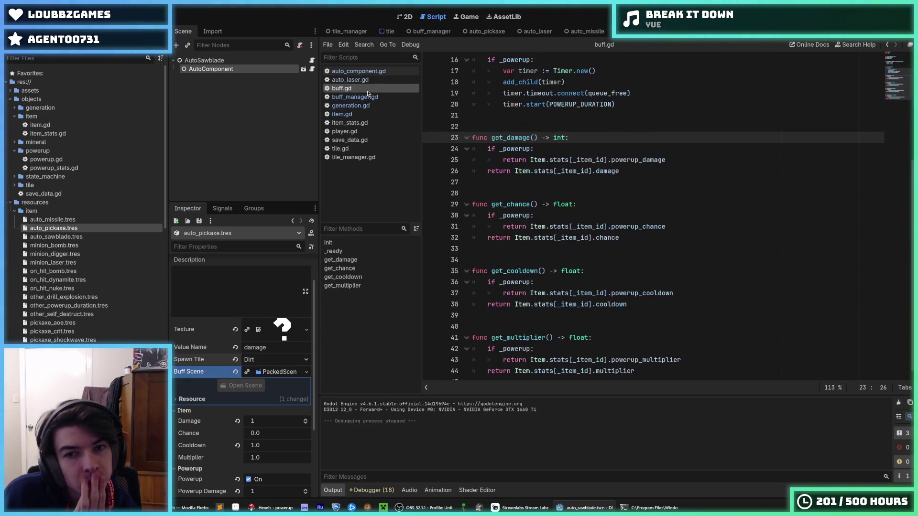
{"action": "left_click", "coordinate": [371, 97]}
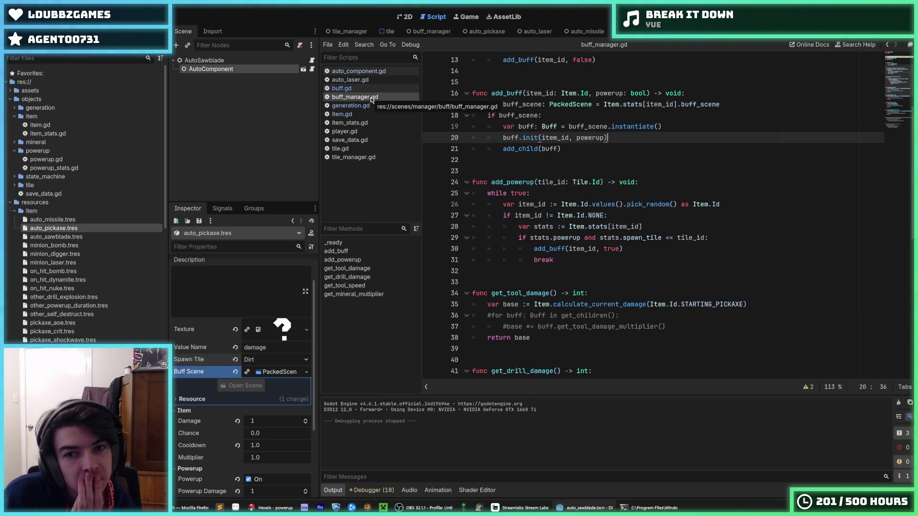
{"action": "left_click", "coordinate": [344, 115]}
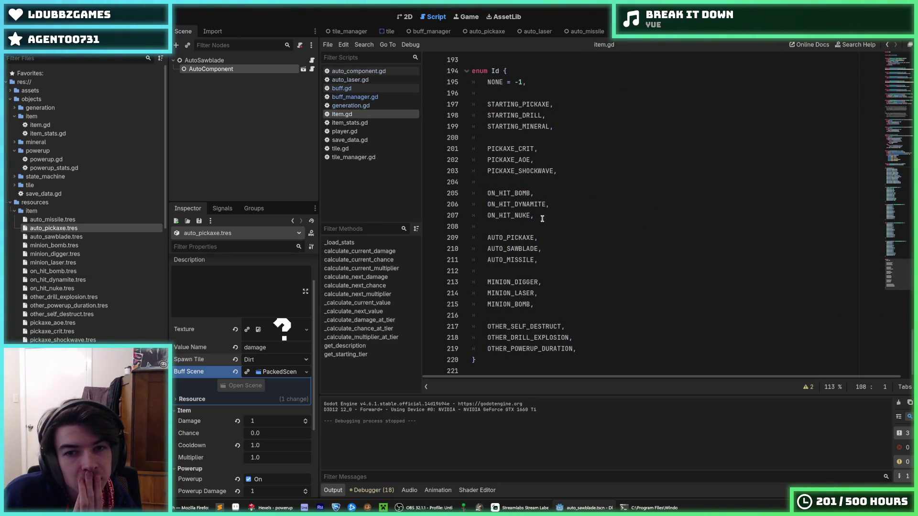
- Delete the Tile.Id.GRASS entry from item.gd's starting_tiers
{"action": "scroll", "coordinate": [542, 218], "scroll_direction": "up", "scroll_amount": 5}
{"action": "scroll", "coordinate": [542, 218], "scroll_direction": "up", "scroll_amount": 10}
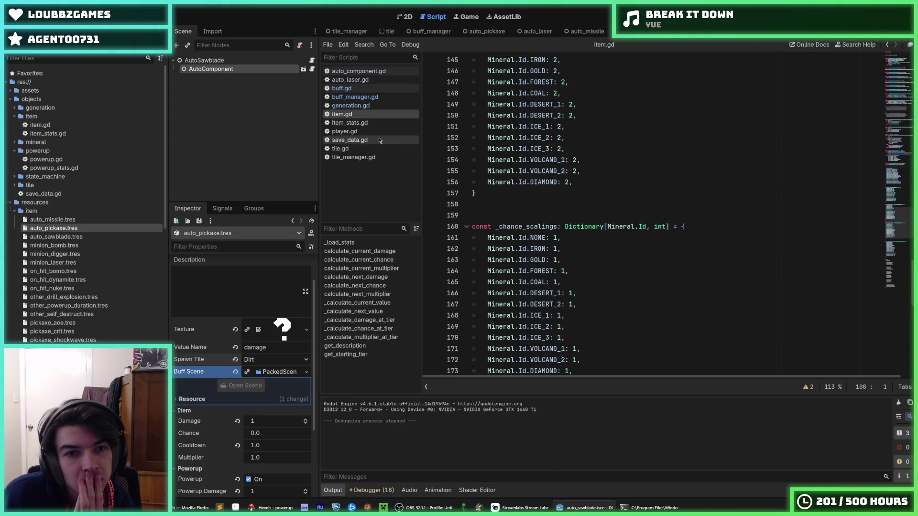
{"action": "scroll", "coordinate": [495, 203], "scroll_direction": "up", "scroll_amount": 15}
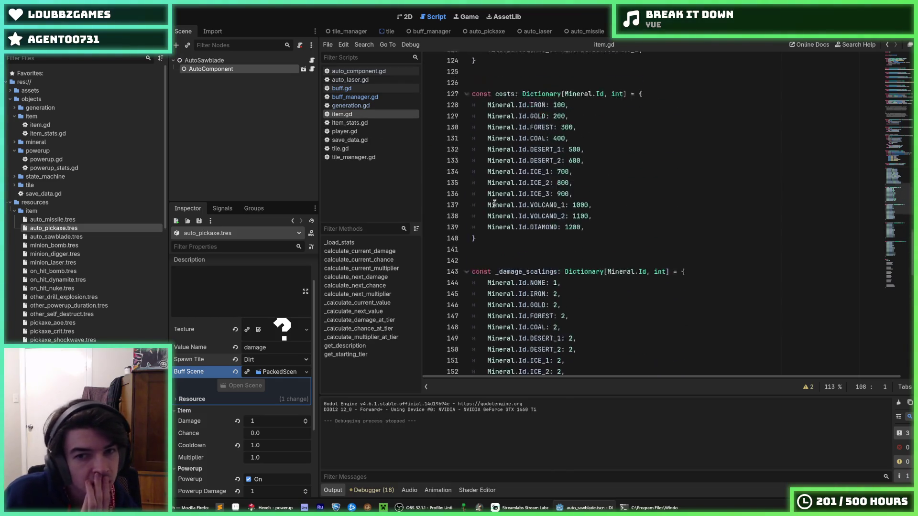
{"action": "scroll", "coordinate": [494, 203], "scroll_direction": "up", "scroll_amount": 5}
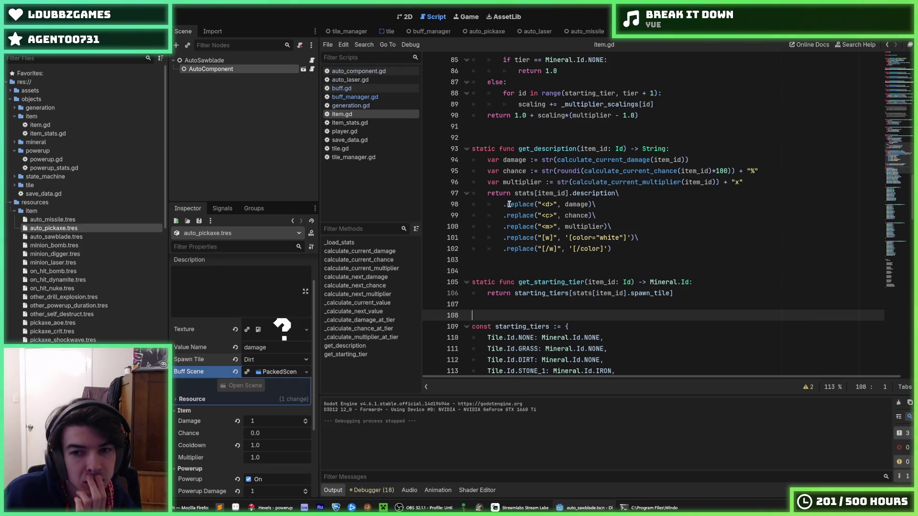
{"action": "scroll", "coordinate": [508, 211], "scroll_direction": "down", "scroll_amount": 5}
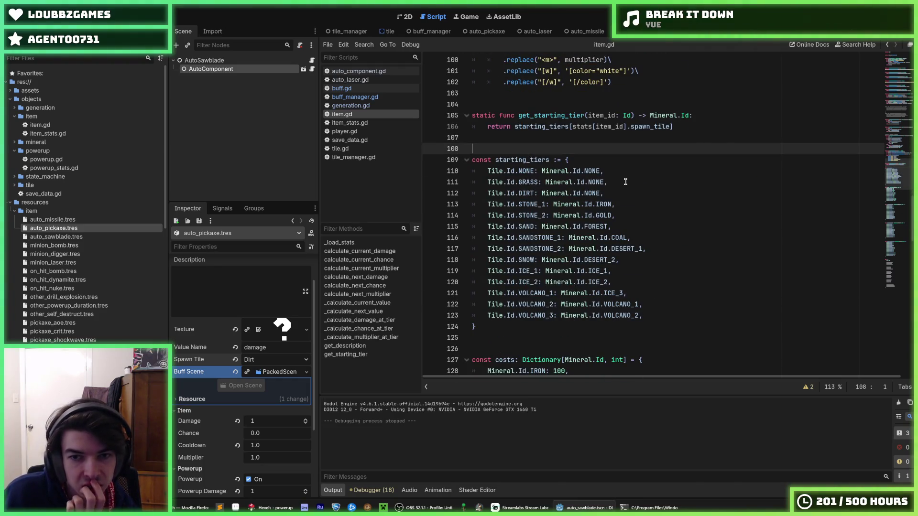
{"action": "left_click_drag", "start_coordinate": [626, 182], "coordinate": [619, 174]}
{"action": "key", "text": "BackSpace"}
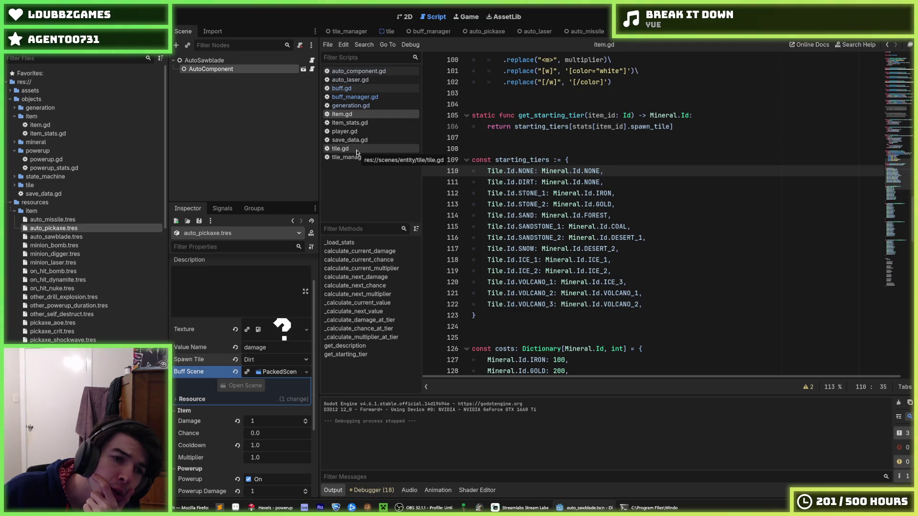
- Look at tile.gd, then open generation.gd at _add_powerups
{"action": "left_click", "coordinate": [340, 148]}
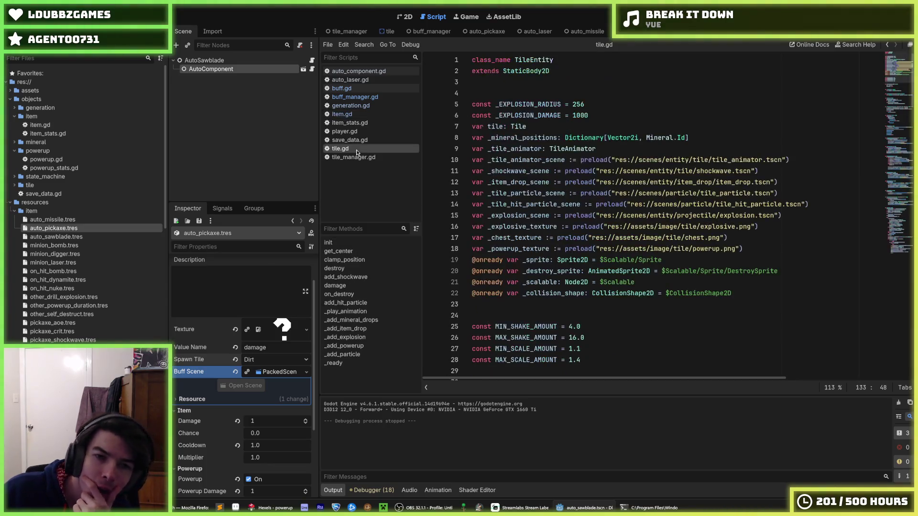
{"action": "scroll", "coordinate": [564, 208], "scroll_direction": "down", "scroll_amount": 20}
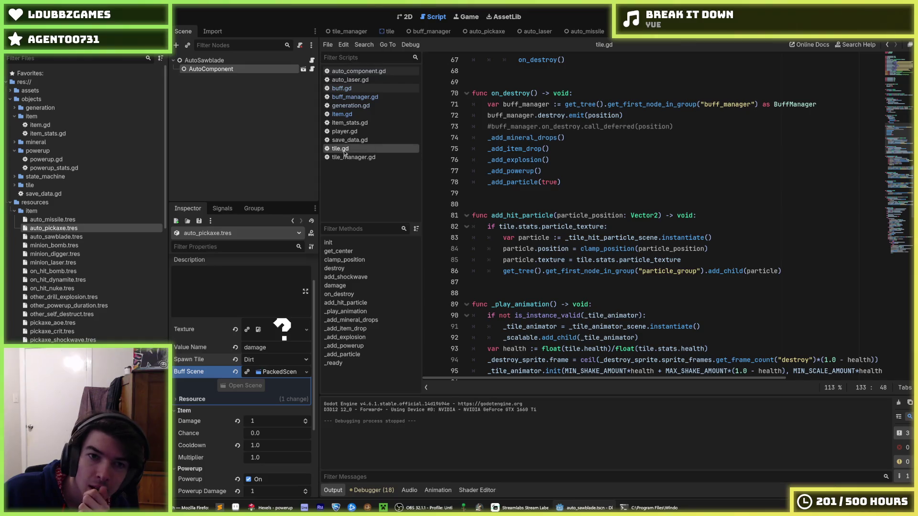
{"action": "left_click", "coordinate": [350, 105]}
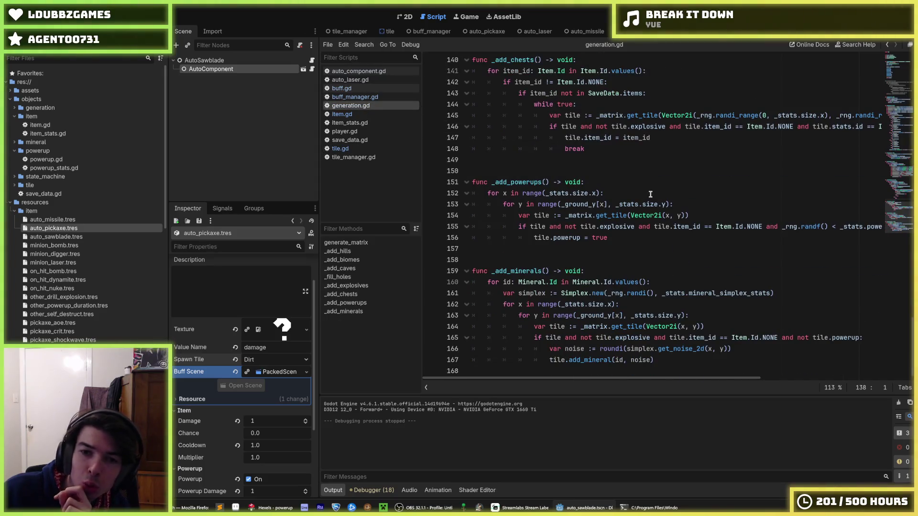
- Append 'tile.stats.id in Item.starting_tiers' to the powerup condition on line 155 and save
{"action": "mouse_move", "coordinate": [834, 224]}
{"action": "left_mouse_down"}
{"action": "mouse_move", "coordinate": [882, 225]}
{"action": "mouse_move", "coordinate": [707, 215]}
{"action": "left_mouse_up"}
{"action": "left_click", "coordinate": [644, 215]}
{"action": "left_click", "coordinate": [720, 216]}
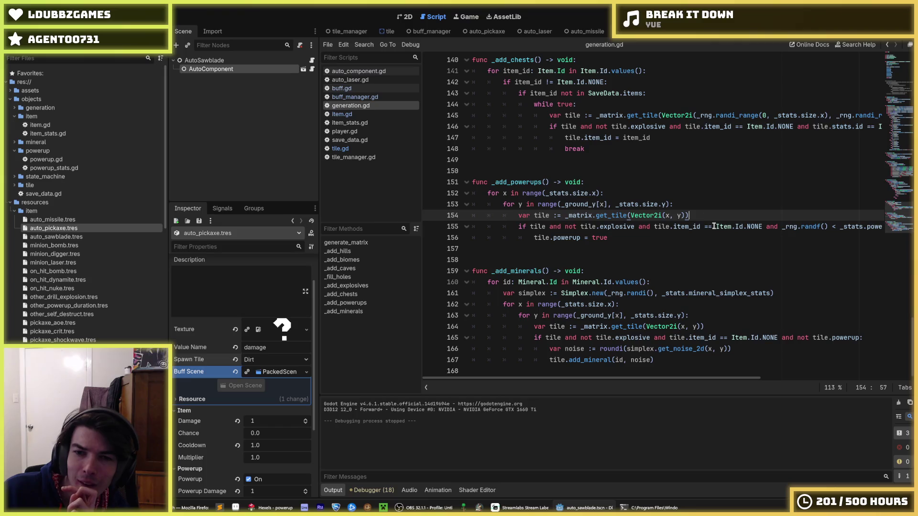
{"action": "left_click", "coordinate": [715, 227]}
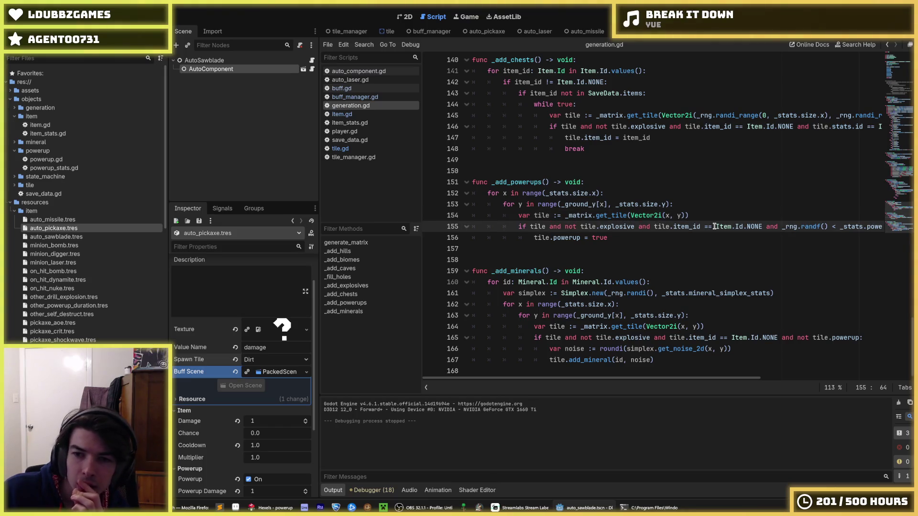
{"action": "left_click_drag", "start_coordinate": [739, 226], "coordinate": [892, 223]}
{"action": "triple_click", "coordinate": [653, 225]}
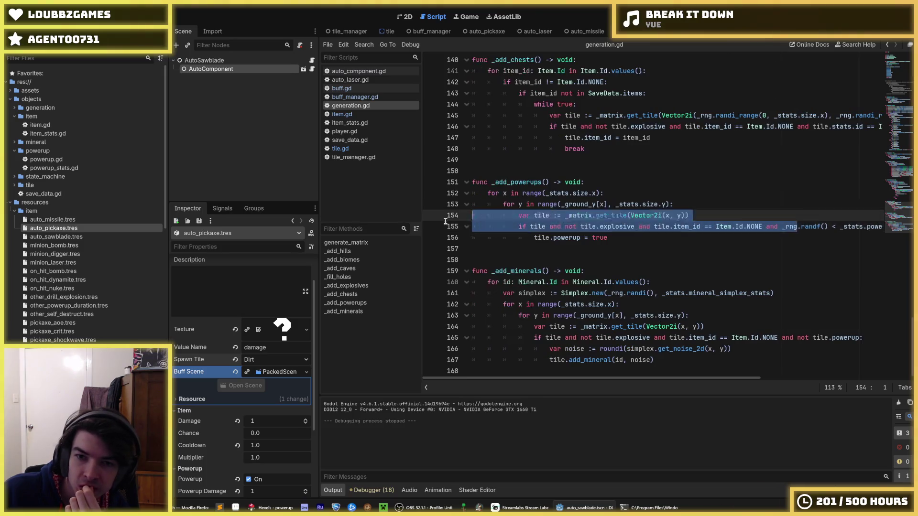
{"action": "left_click", "coordinate": [711, 215]}
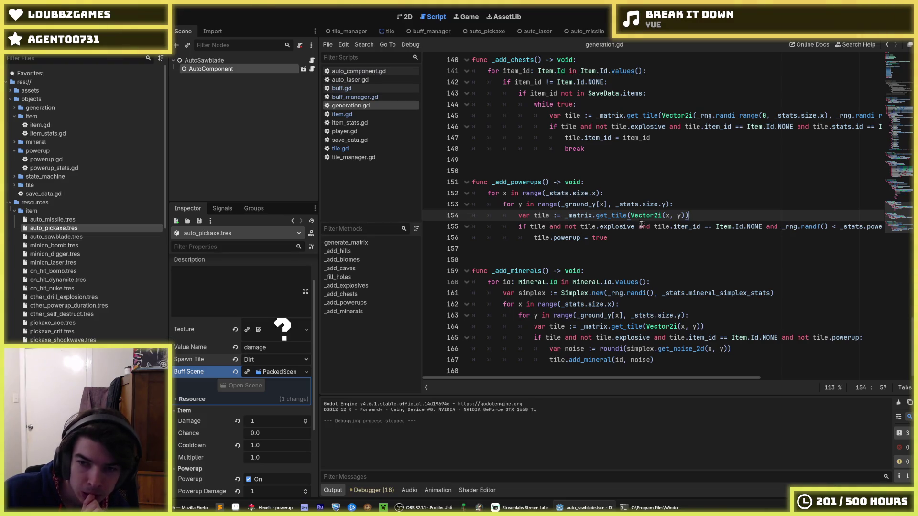
{"action": "left_click", "coordinate": [762, 227]}
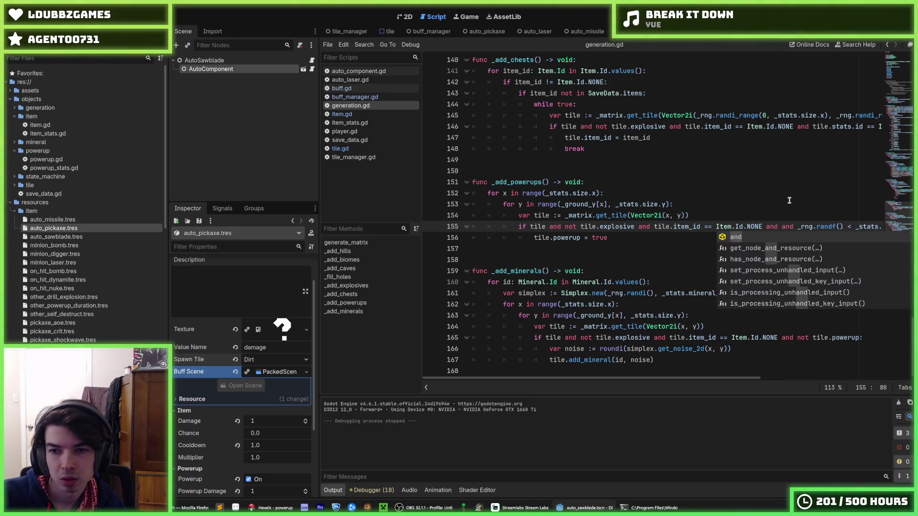
{"action": "type", "text": "tile."}
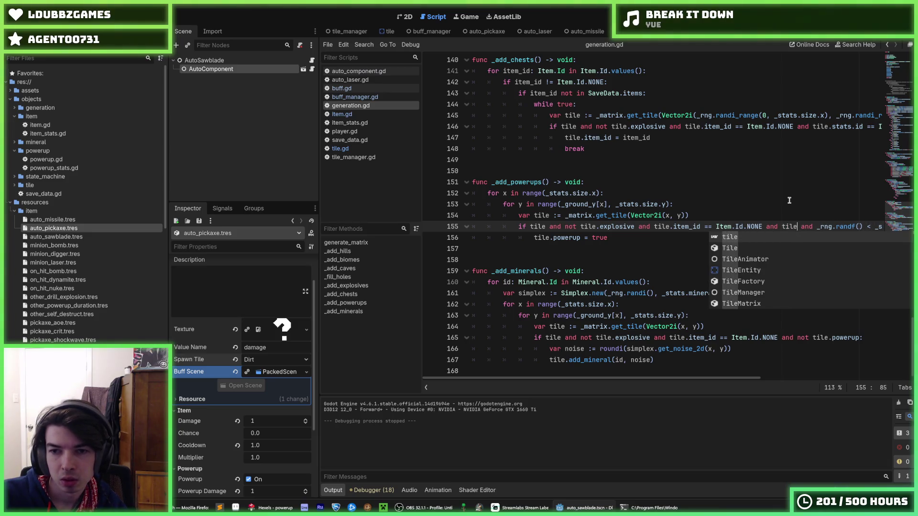
{"action": "type", "text": "id"}
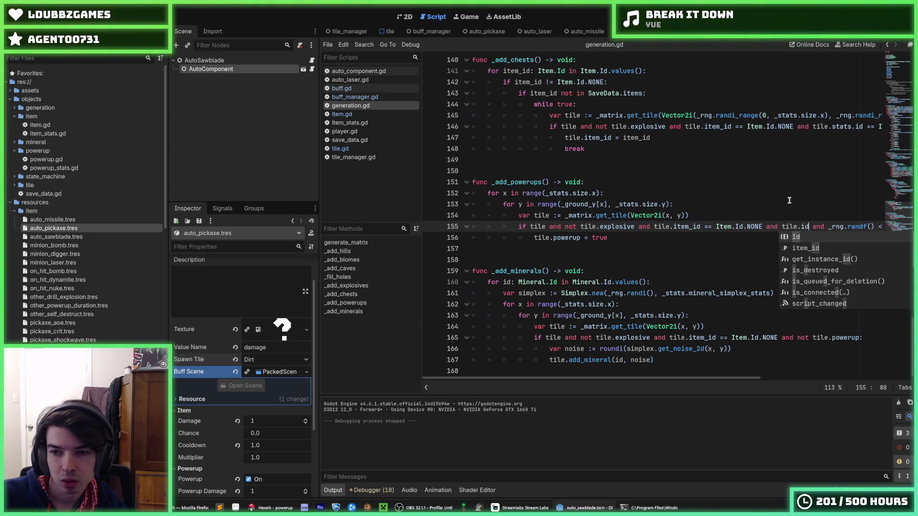
{"action": "key", "text": "BackSpace"}
{"action": "key", "text": "BackSpace"}
{"action": "type", "text": "stats.id"}
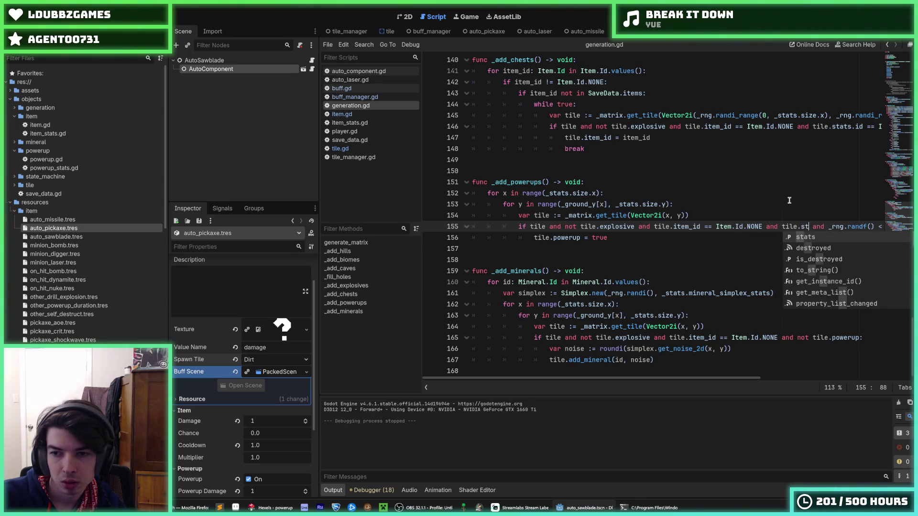
{"action": "type", "text": " in Item"}
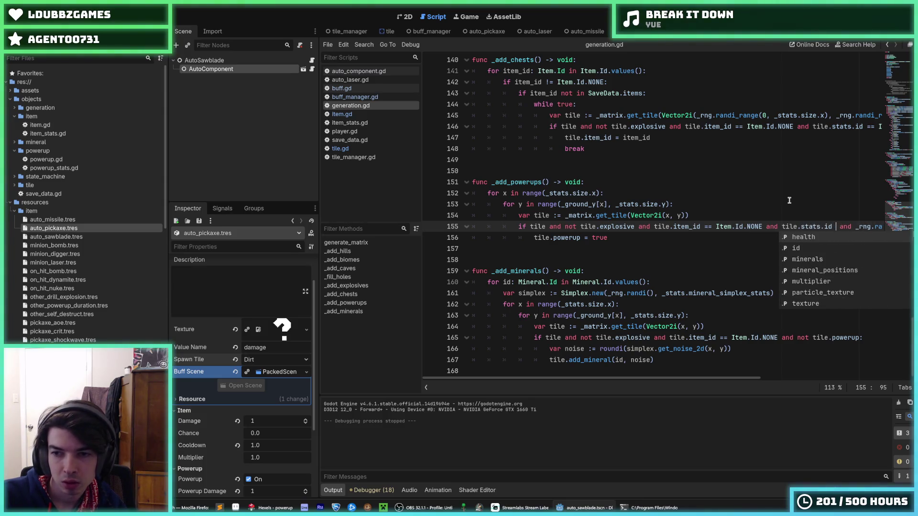
{"action": "type", "text": "."}
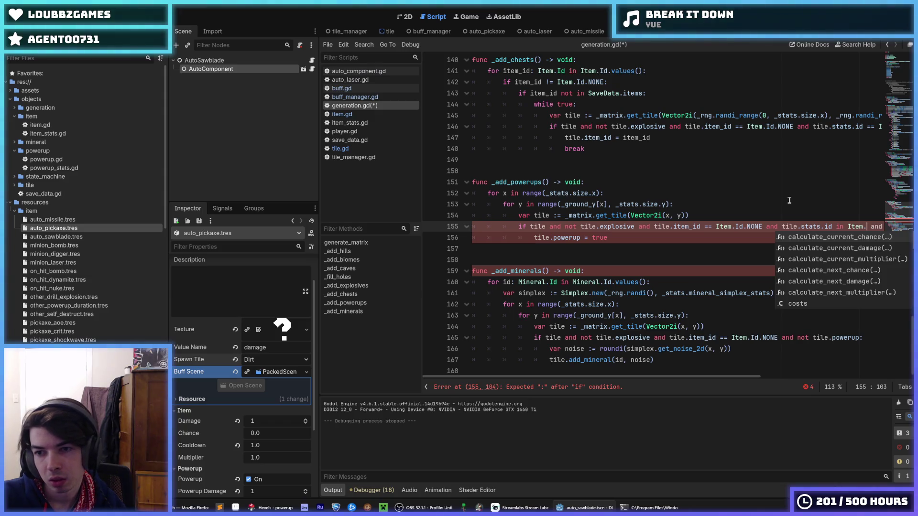
{"action": "type", "text": "starting_tiers"}
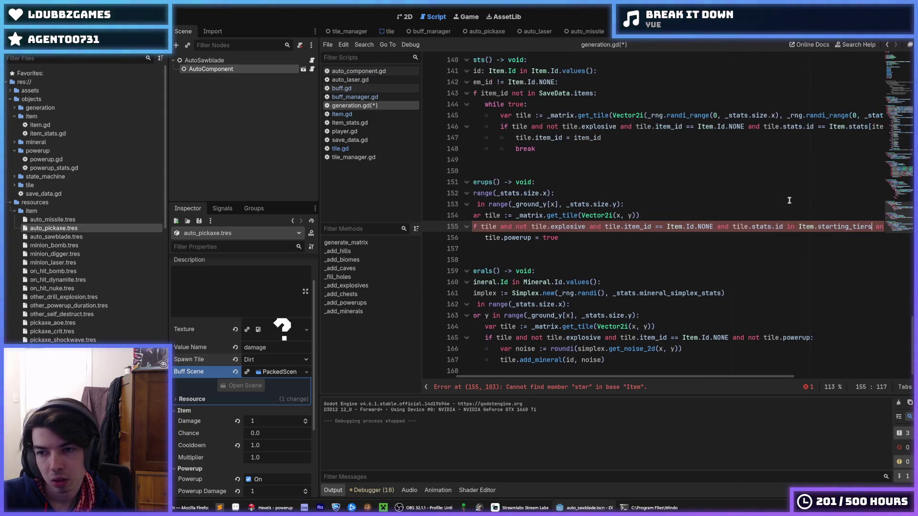
{"action": "key", "text": "ctrl+s"}
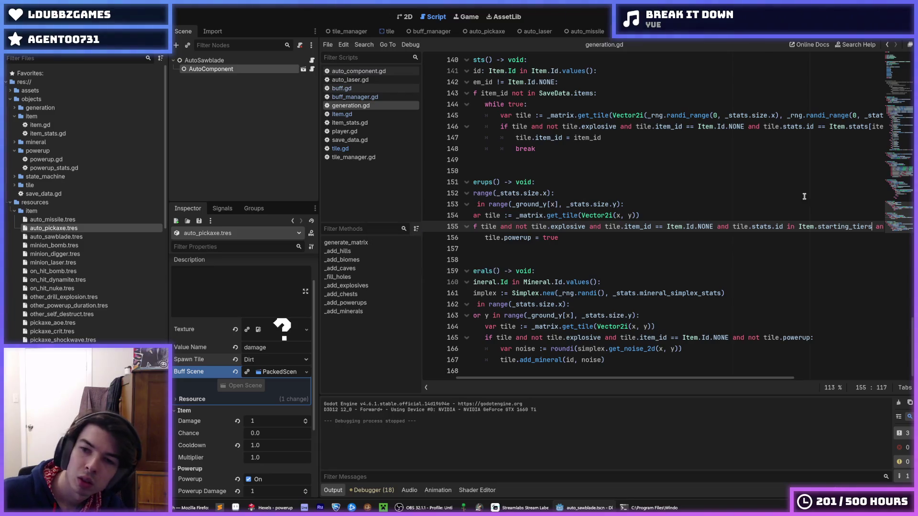
- Move the starting_tiers check to right after 'if tile and' and save
{"action": "mouse_move", "coordinate": [872, 228]}
{"action": "left_mouse_down"}
{"action": "mouse_move", "coordinate": [715, 227]}
{"action": "mouse_move", "coordinate": [732, 226]}
{"action": "left_mouse_up"}
{"action": "key", "text": "BackSpace"}
{"action": "key", "text": "BackSpace"}
{"action": "key", "text": "BackSpace"}
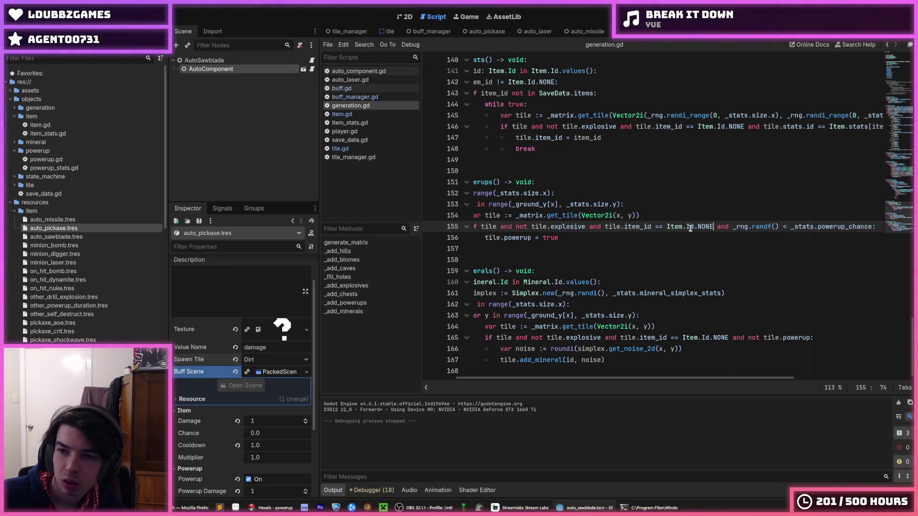
{"action": "left_click_drag", "start_coordinate": [628, 227], "coordinate": [470, 230]}
{"action": "left_click", "coordinate": [500, 227]}
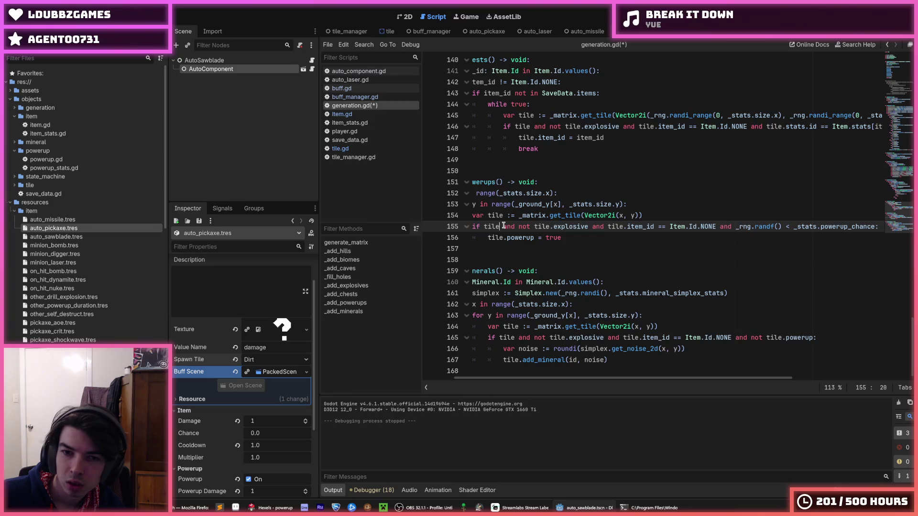
{"action": "type", "text": "a"}
{"action": "key", "text": "Escape"}
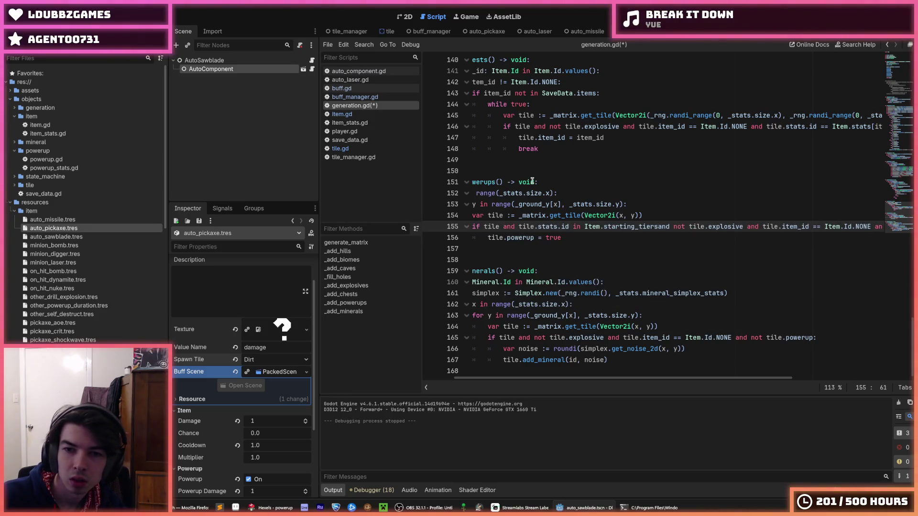
{"action": "type", "text": "and"}
{"action": "key", "text": "ctrl+s"}
- Remove the duplicated 'and' and run the game to test powerup placement
{"action": "left_click", "coordinate": [692, 173]}
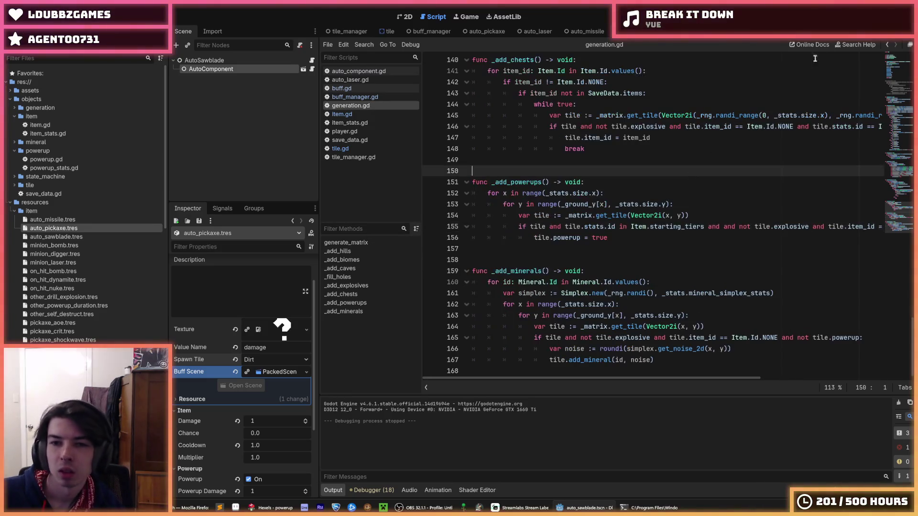
{"action": "left_click", "coordinate": [736, 227]}
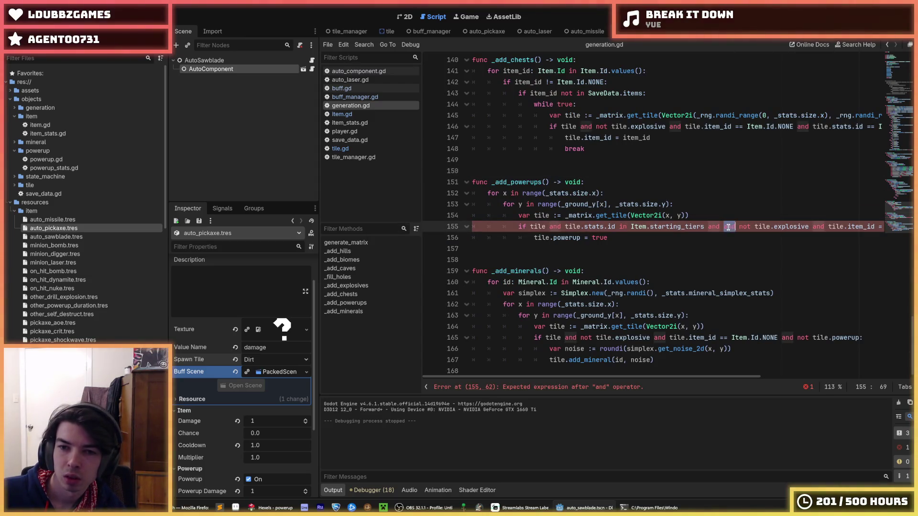
{"action": "key", "text": "BackSpace"}
{"action": "key", "text": "BackSpace"}
{"action": "key", "text": "BackSpace"}
{"action": "key", "text": "F5"}
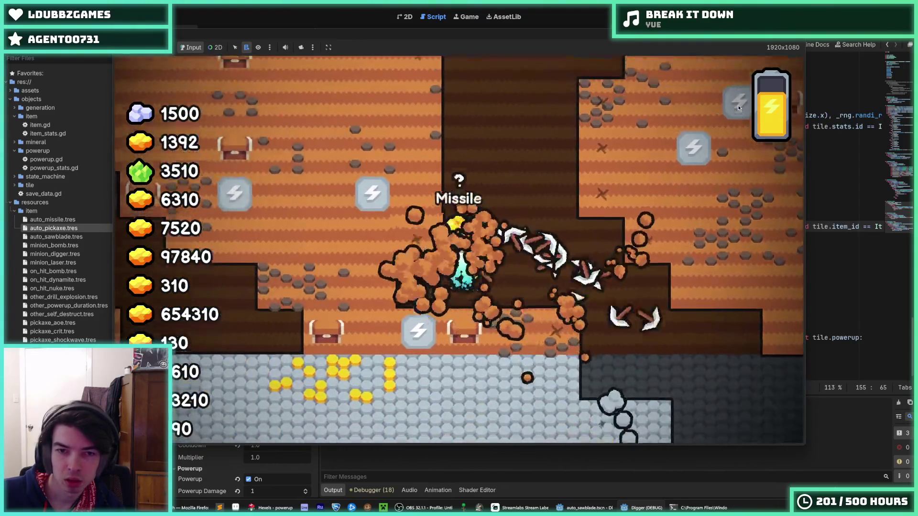
- Stop the running Digger playtest and return to generation.gd
{"action": "key", "text": "F8"}
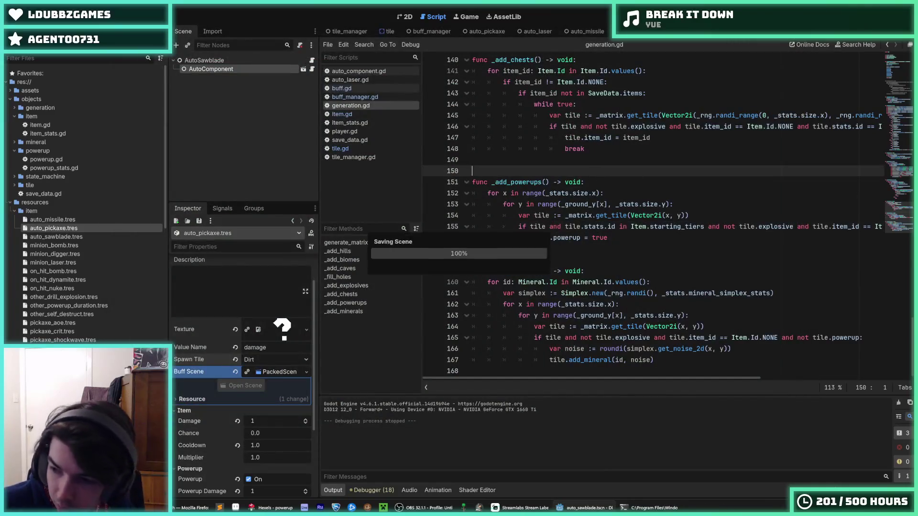